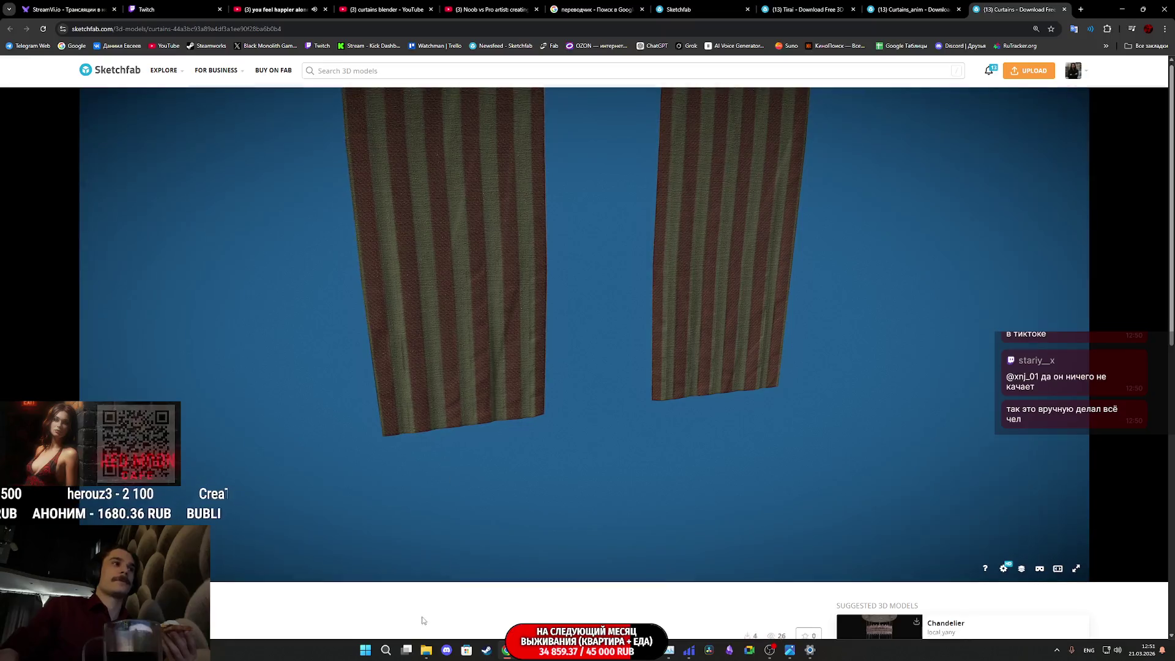
# Step: View the striped Curtains model as a wireframe from another angle, then close its page
pyautogui.scroll(3, 744, 483)
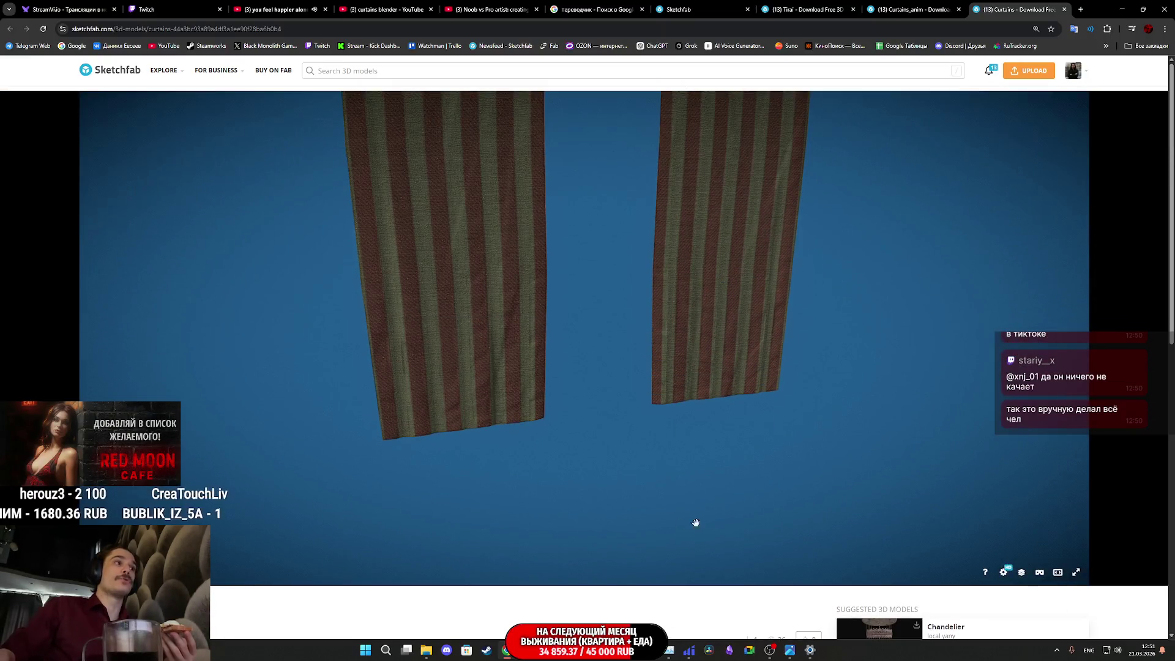
pyautogui.click(1021, 573)
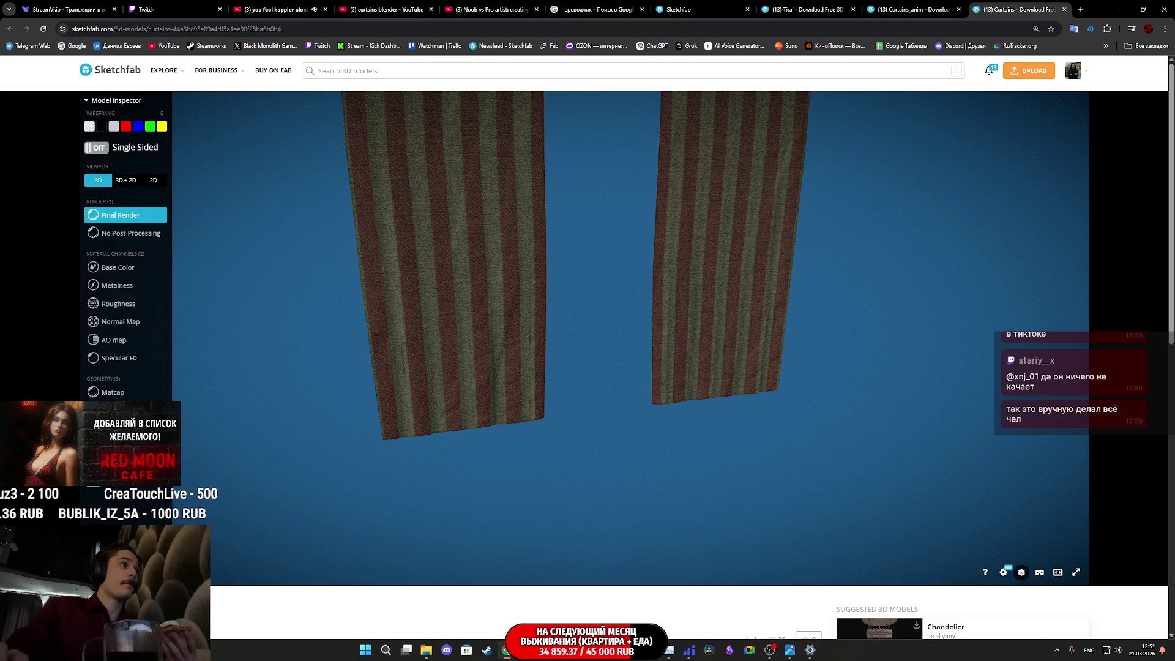
pyautogui.press('5')
pyautogui.scroll(-5, 467, 392)
pyautogui.moveTo(468, 391); pyautogui.dragTo(563, 395)
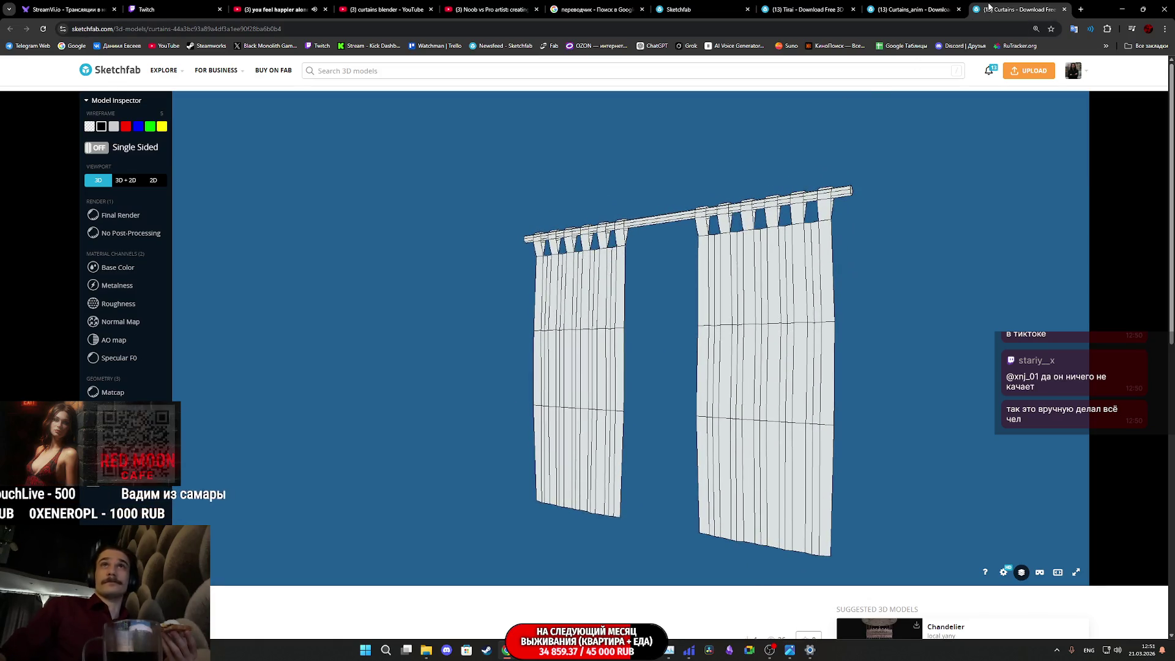
pyautogui.middleClick(990, 7)
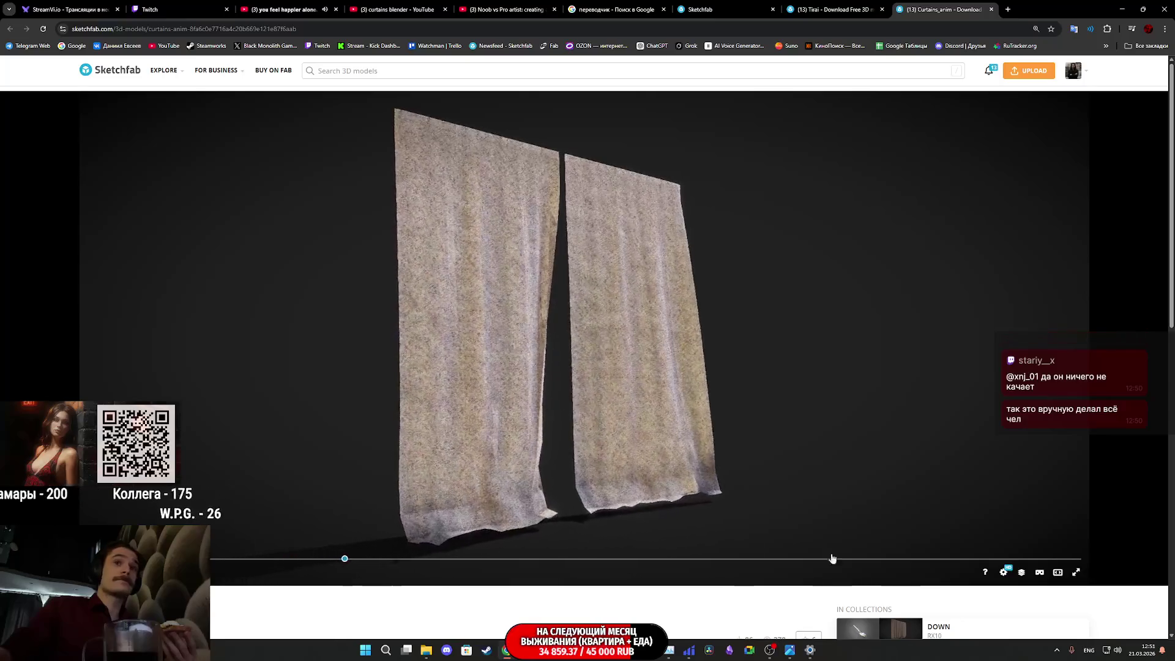
# Step: Show the Curtains_anim cloth as a wireframe mesh and zoom in and out on it
pyautogui.click(1020, 573)
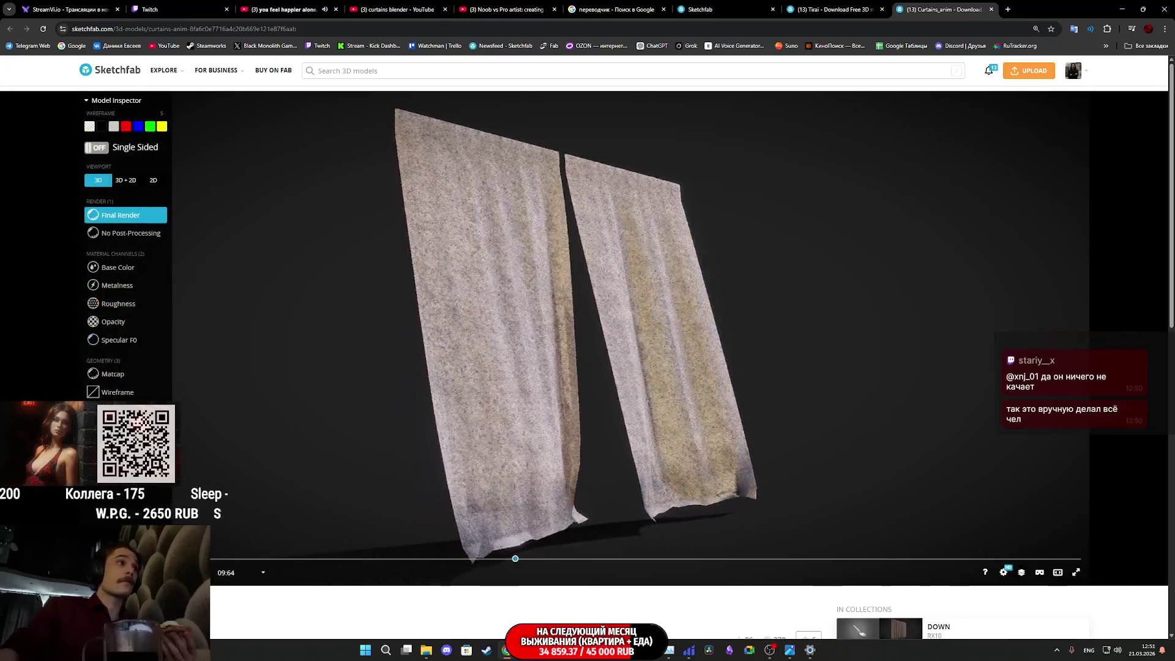
pyautogui.click(116, 392)
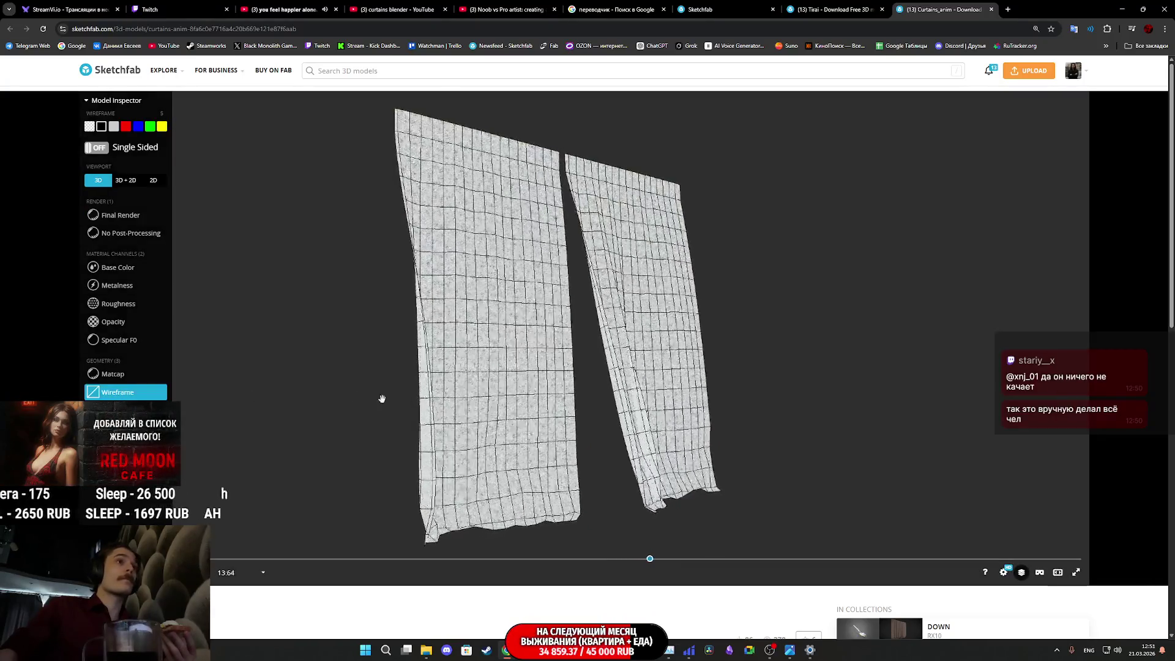
pyautogui.scroll(5, 479, 399)
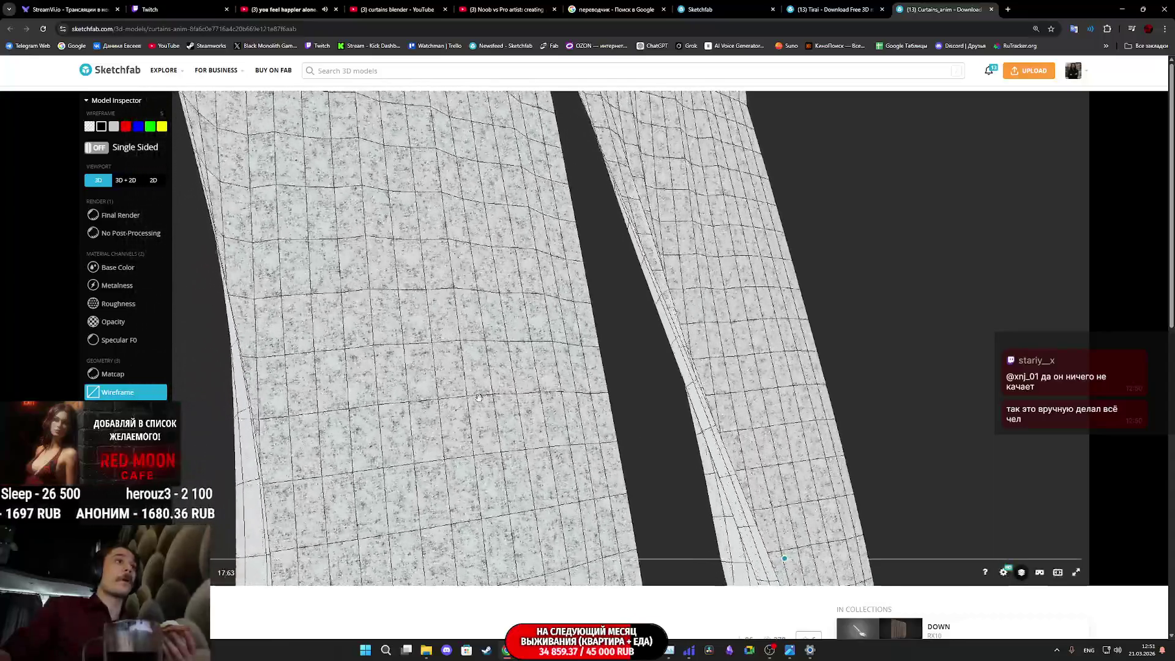
pyautogui.scroll(-5, 476, 401)
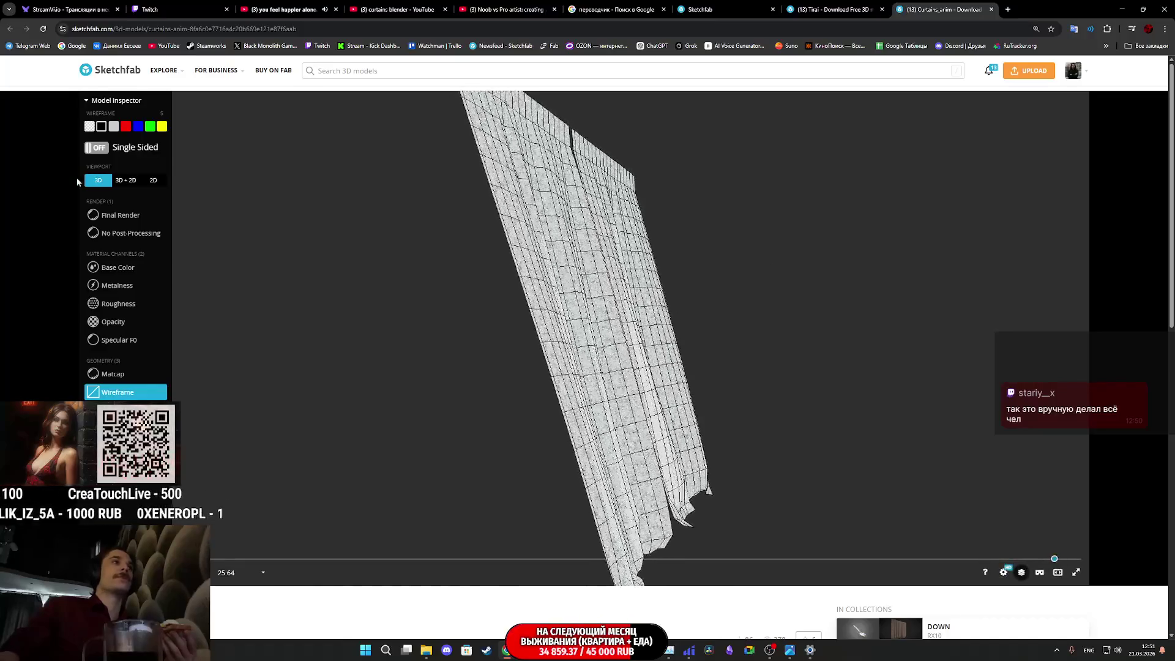
# Step: Return to the textured final render, read the model details, then close the Curtains_anim page
pyautogui.click(138, 215)
pyautogui.scroll(-4, 296, 551)
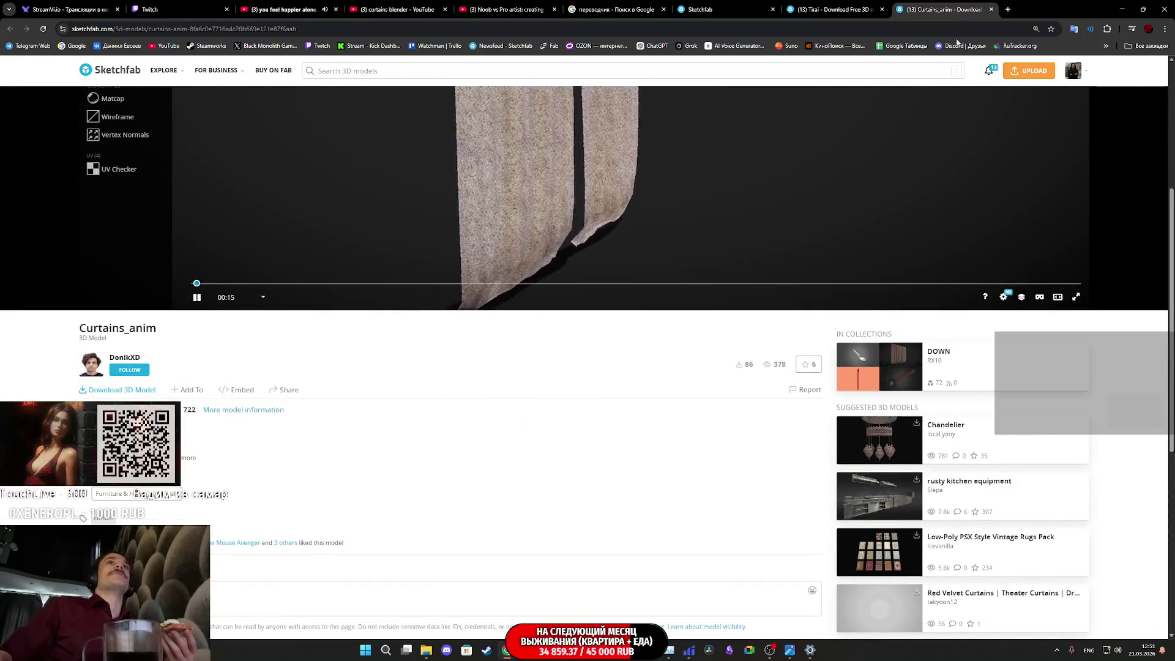
pyautogui.hotkey('ctrl', 'w')
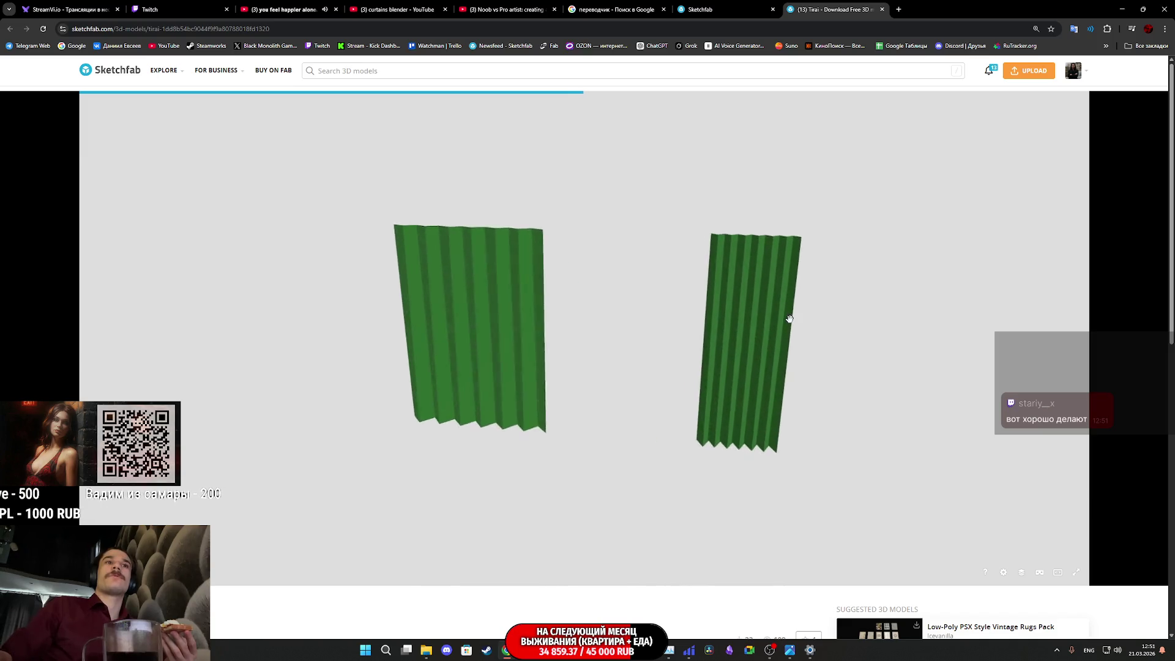
# Step: Inspect the green Tirai curtains as a wireframe from a side angle, then close the page
pyautogui.scroll(-4, 477, 604)
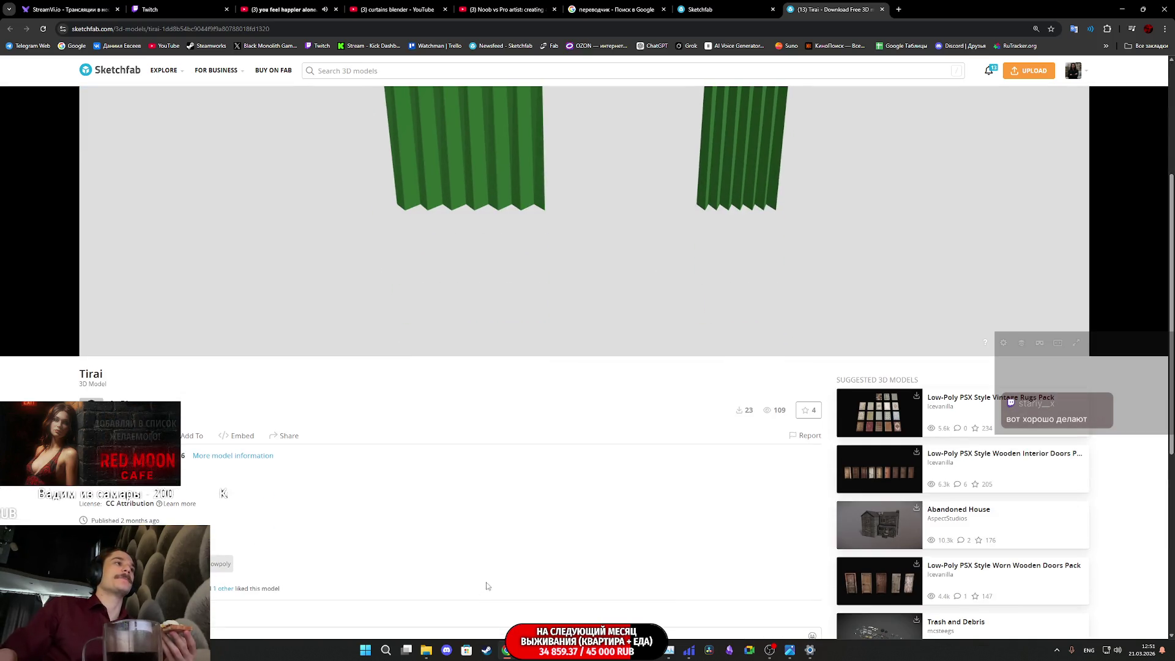
pyautogui.scroll(5, 526, 570)
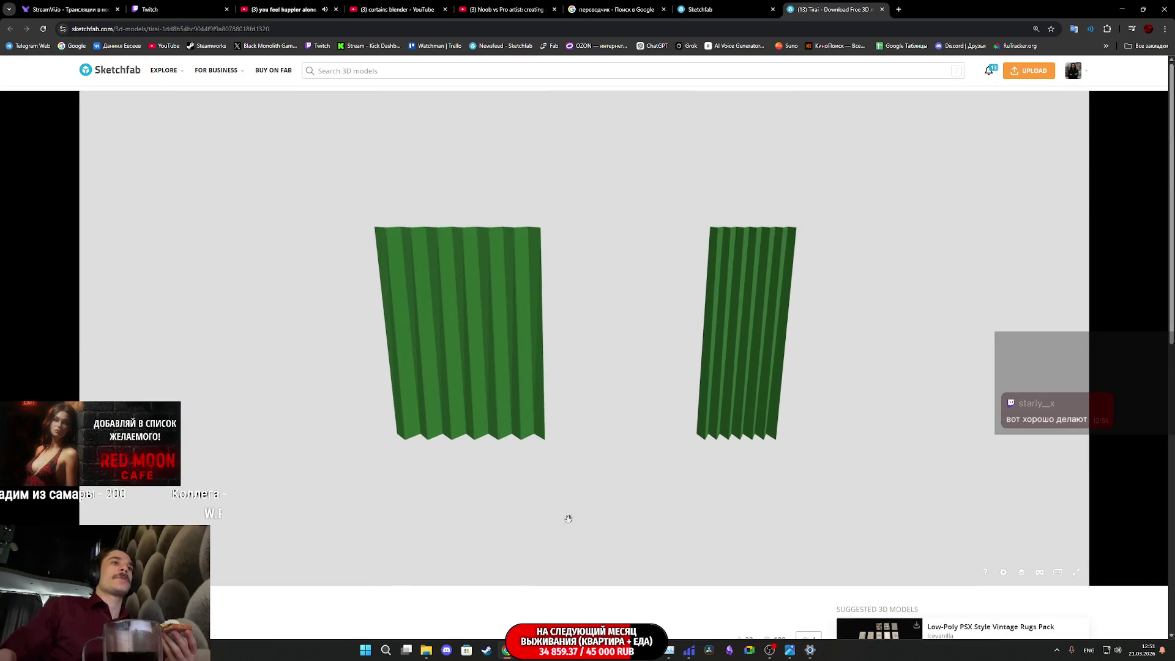
pyautogui.click(1021, 574)
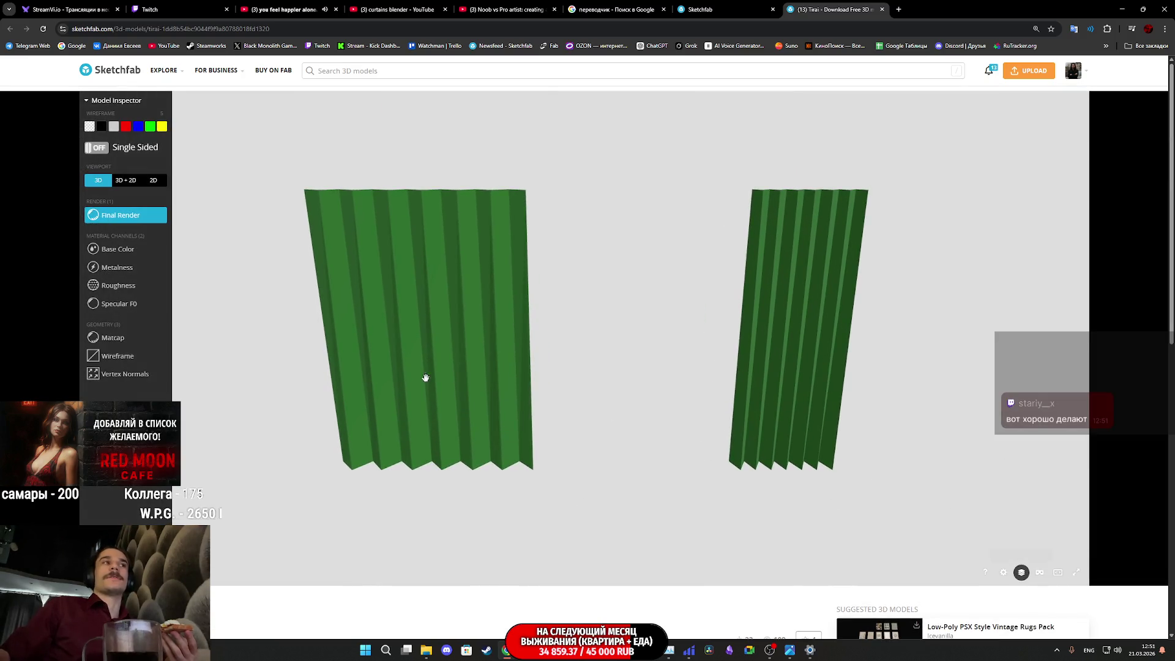
pyautogui.click(141, 363)
pyautogui.moveTo(333, 359); pyautogui.dragTo(558, 361)
pyautogui.hotkey('ctrl', 'w')
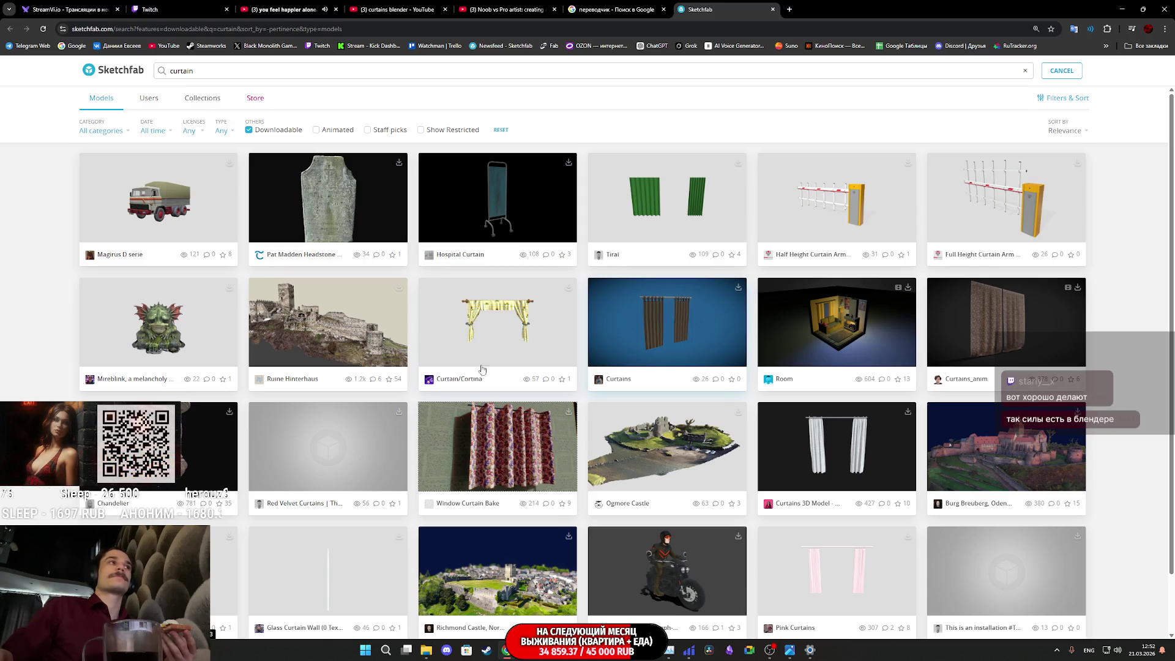
# Step: Scroll through the downloadable curtain results, then switch to the Twitch stream manager
pyautogui.scroll(-1, 177, 219)
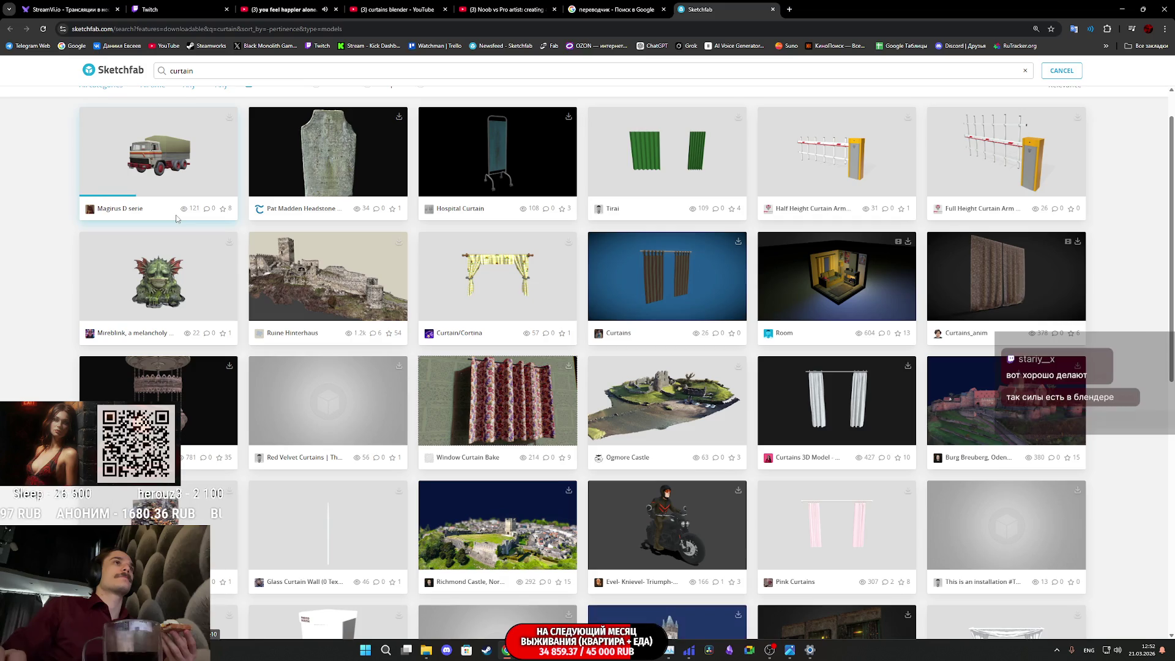
pyautogui.scroll(-1, 409, 250)
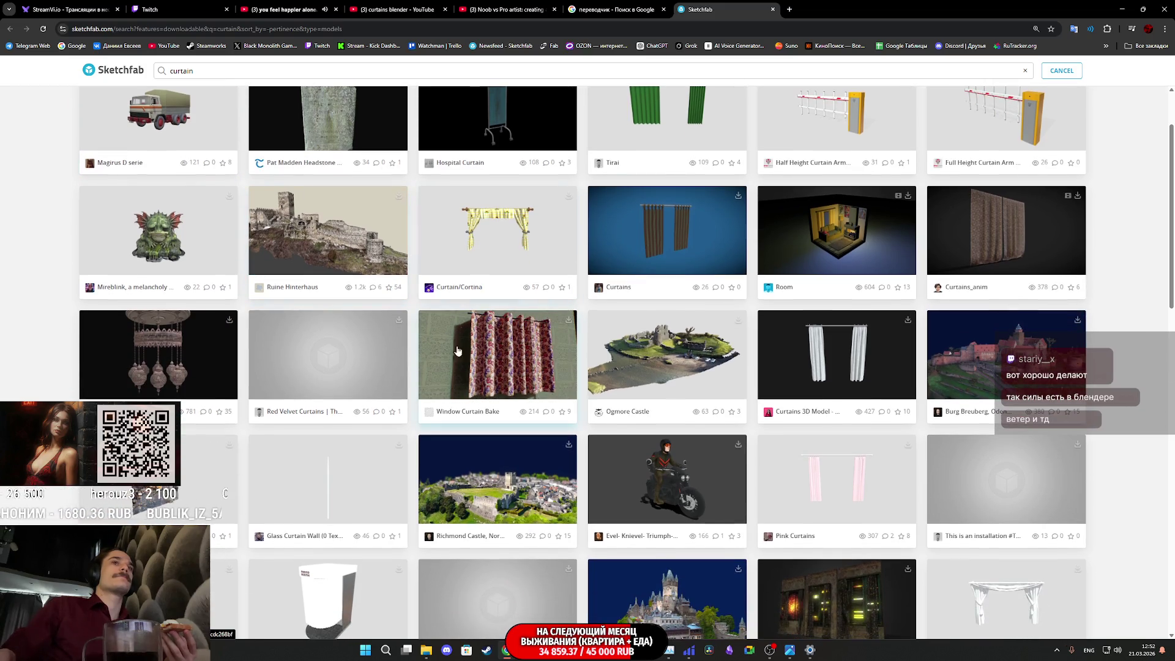
pyautogui.scroll(-2, 452, 365)
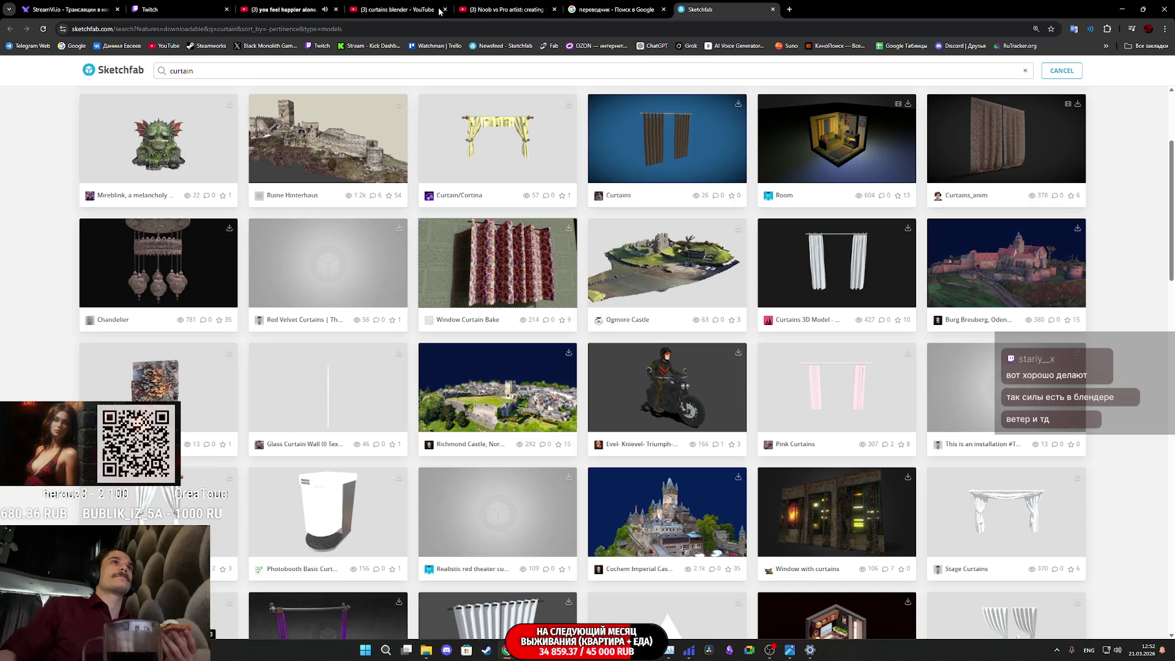
pyautogui.click(145, 9)
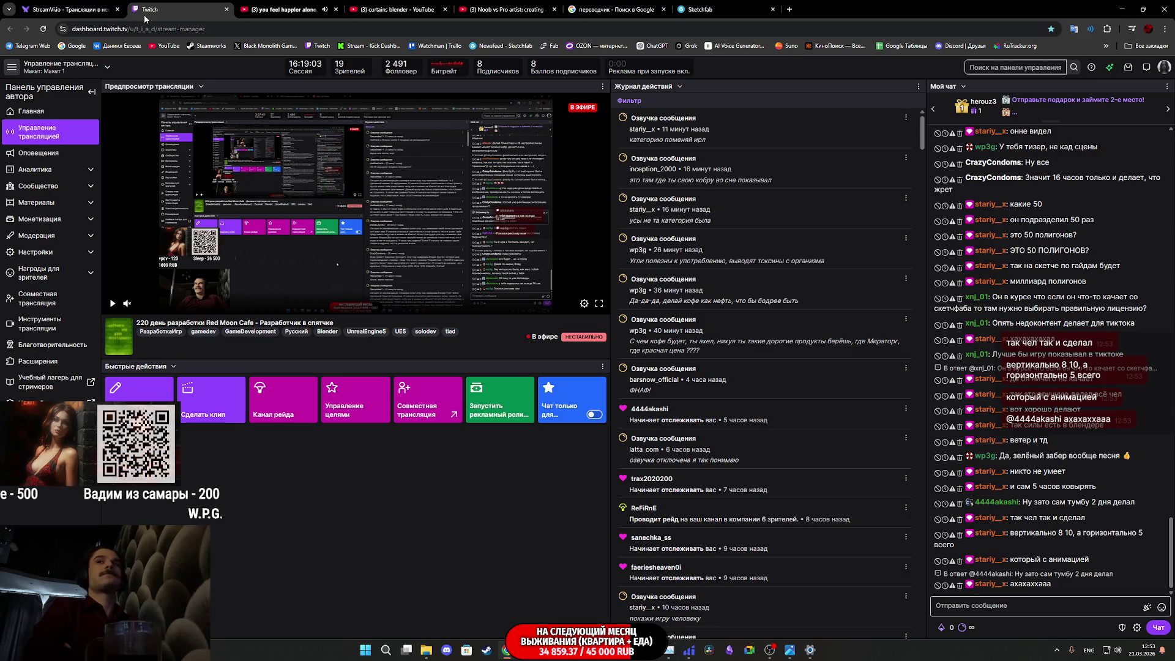
# Step: In StreamVi, open the VK Video Live channel's settings and its channel page
pyautogui.click(98, 10)
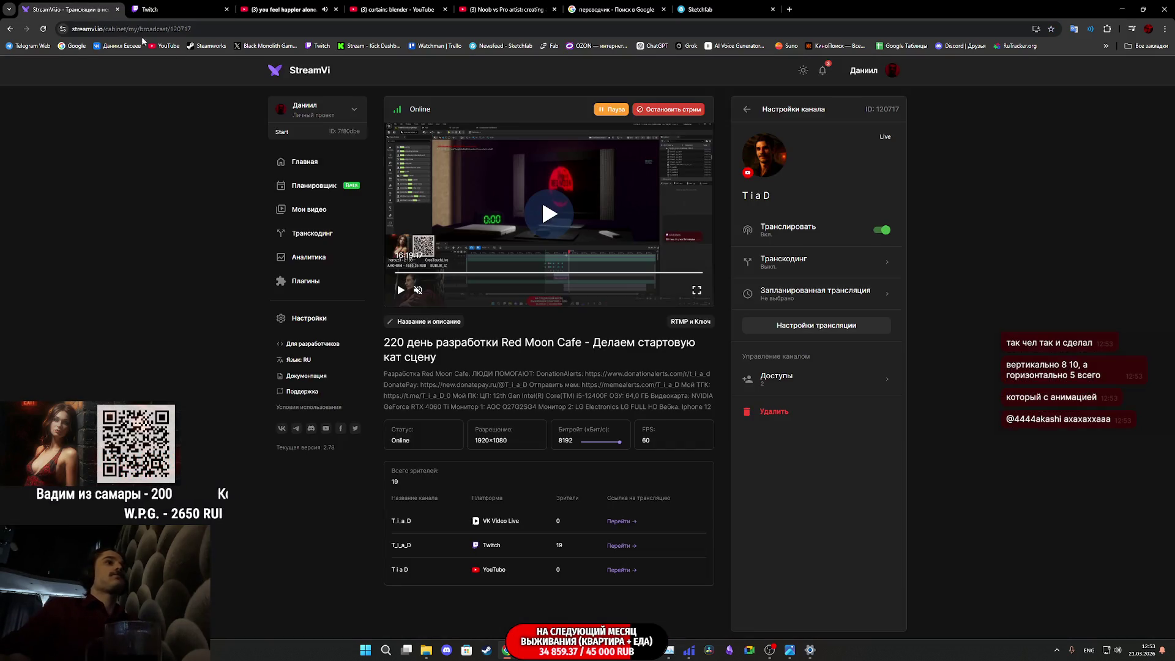
pyautogui.click(748, 109)
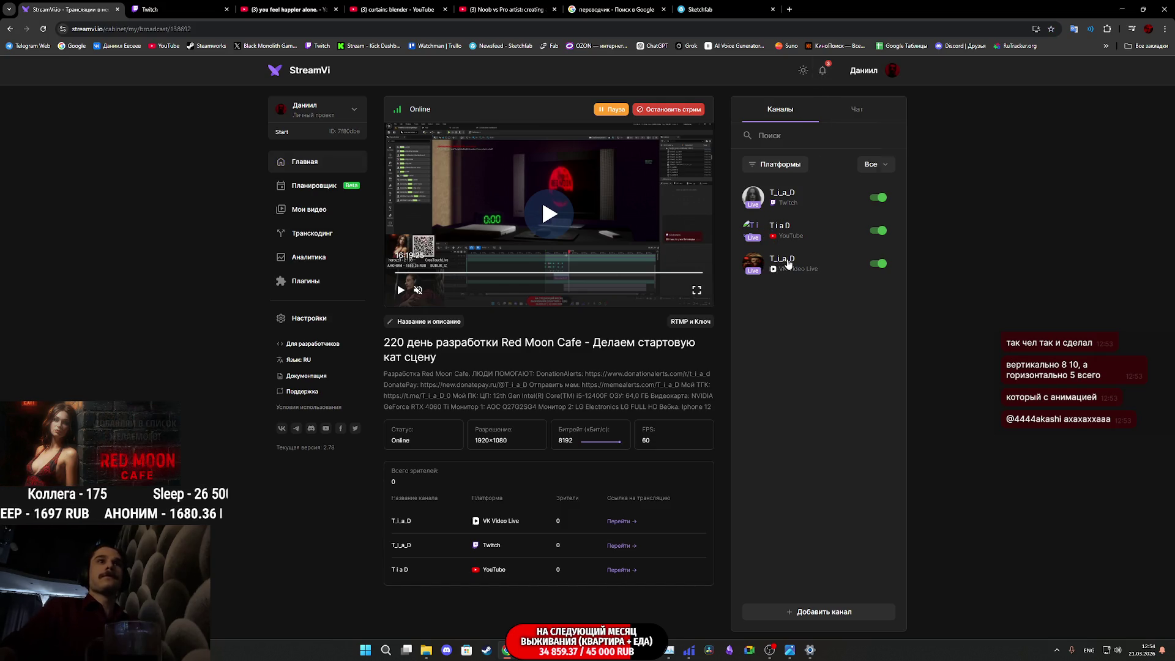
pyautogui.click(781, 263)
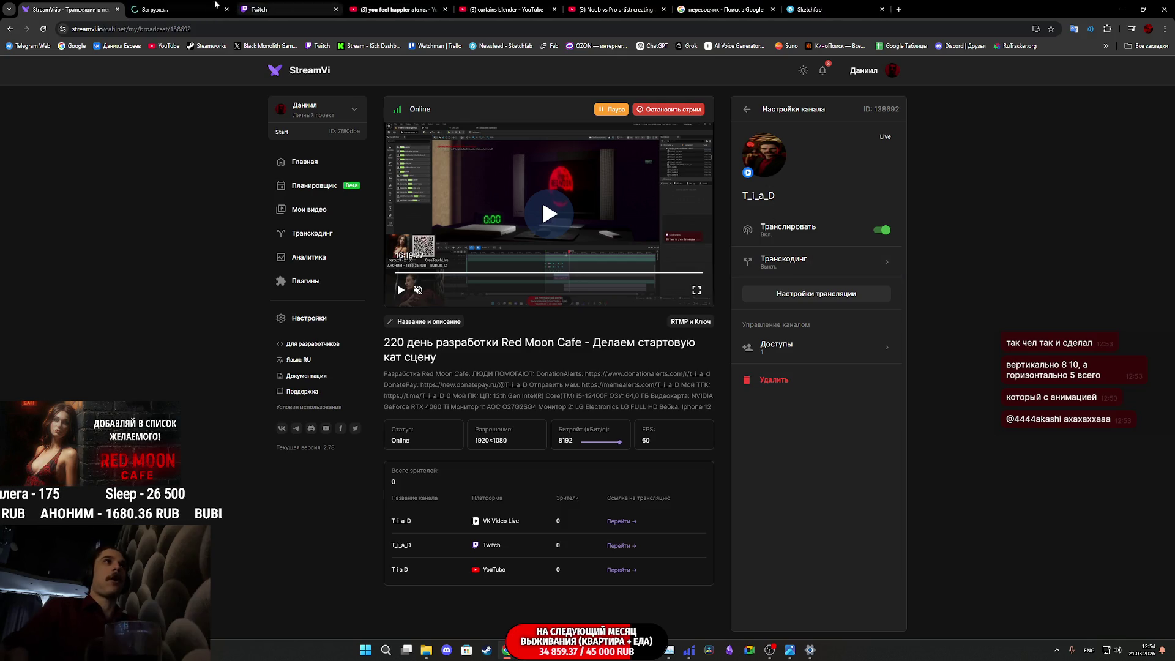
pyautogui.click(189, 4)
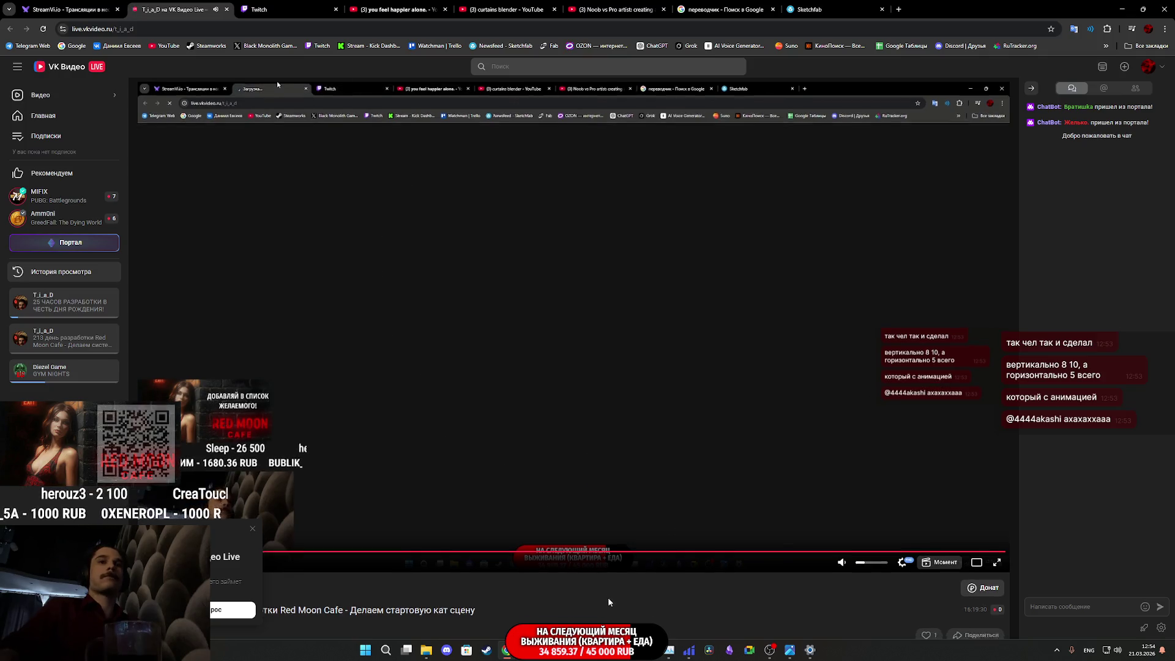
# Step: Review the VK Video stream's title, description and support panels, then return to StreamVi
pyautogui.scroll(-2, 608, 597)
pyautogui.scroll(-3, 610, 587)
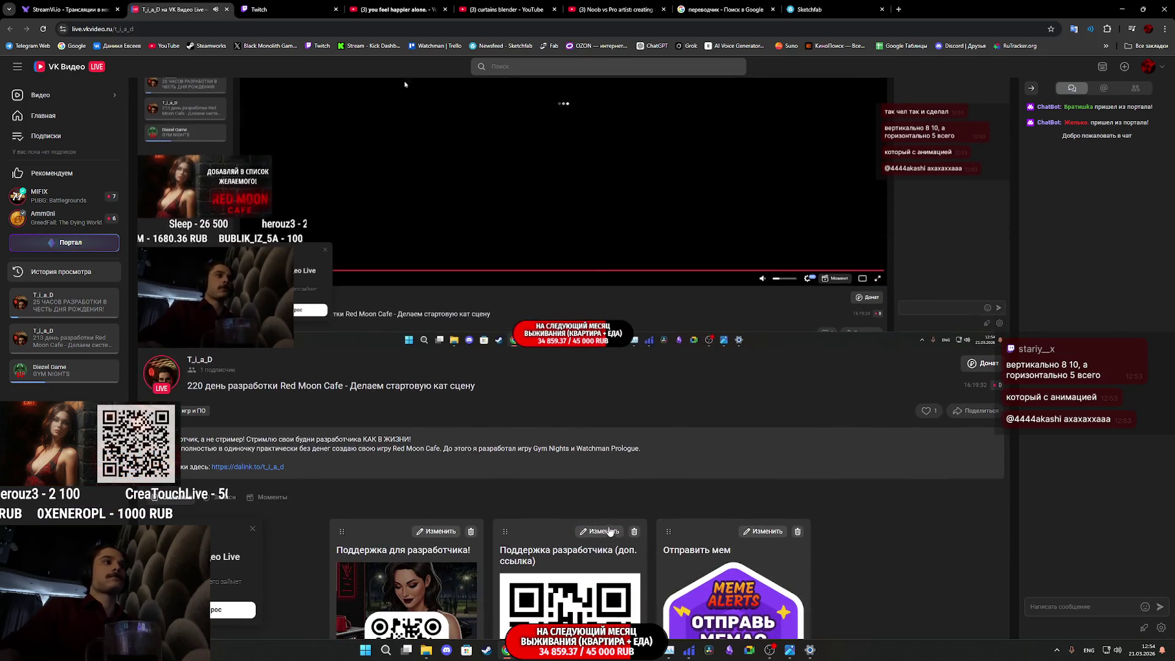
pyautogui.scroll(-2, 603, 524)
pyautogui.scroll(5, 597, 519)
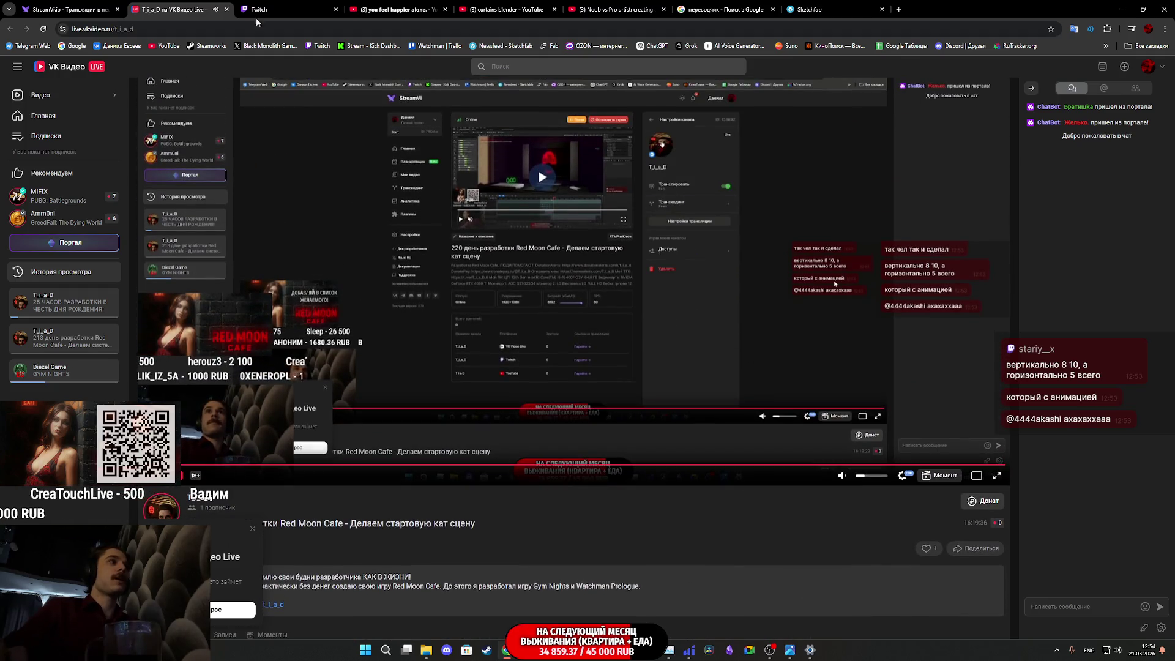
pyautogui.click(97, 9)
pyautogui.click(171, 9)
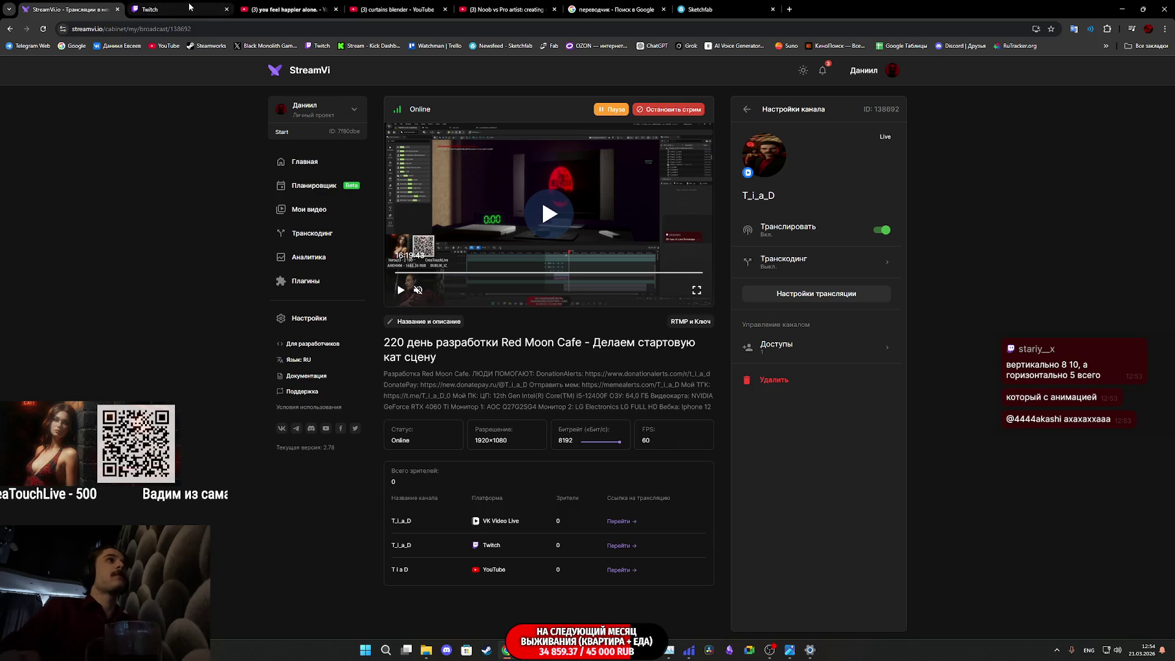
# Step: Close the VK Video page and bring up the Twitch stream manager
pyautogui.click(189, 8)
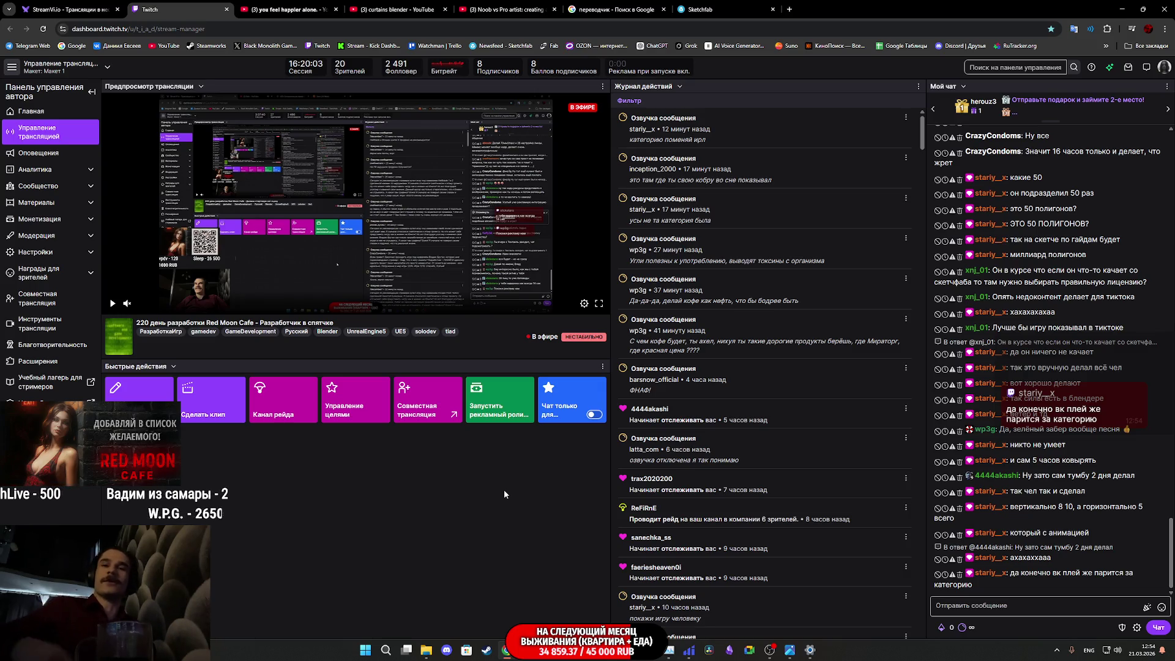
# Step: Switch to the YouTube tab showing the 'you feel happier alone' video suggestions
pyautogui.click(290, 5)
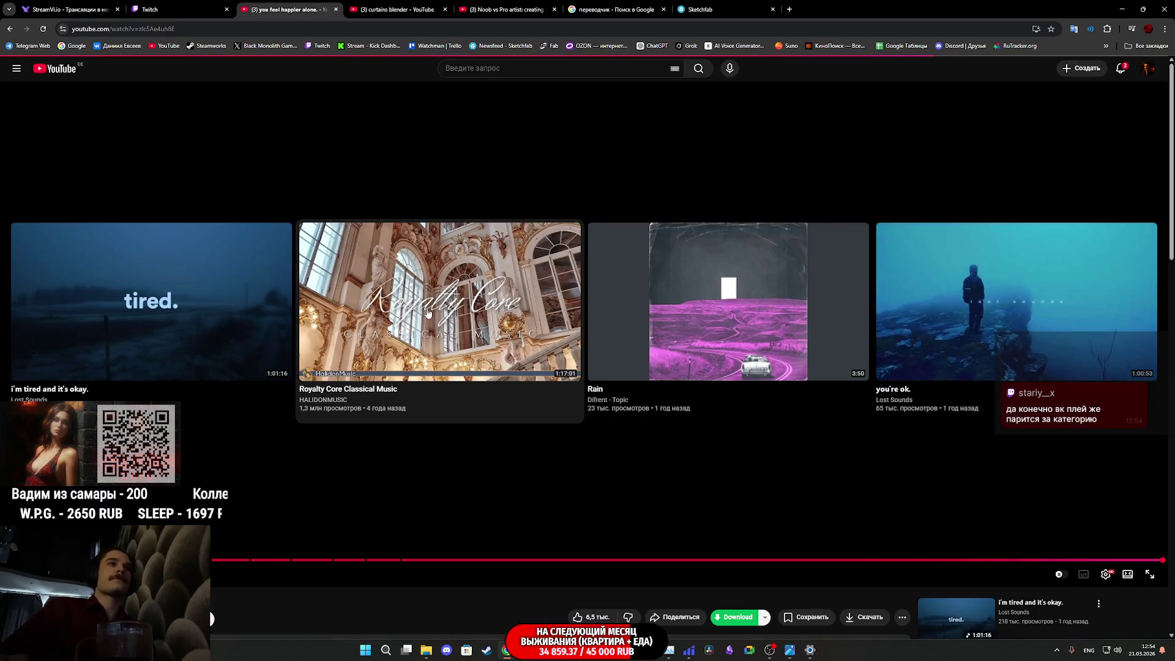
# Step: Open Rain in a background tab, play Royalty Core Classical Music, check notifications, then return to Twitch
pyautogui.middleClick(703, 340)
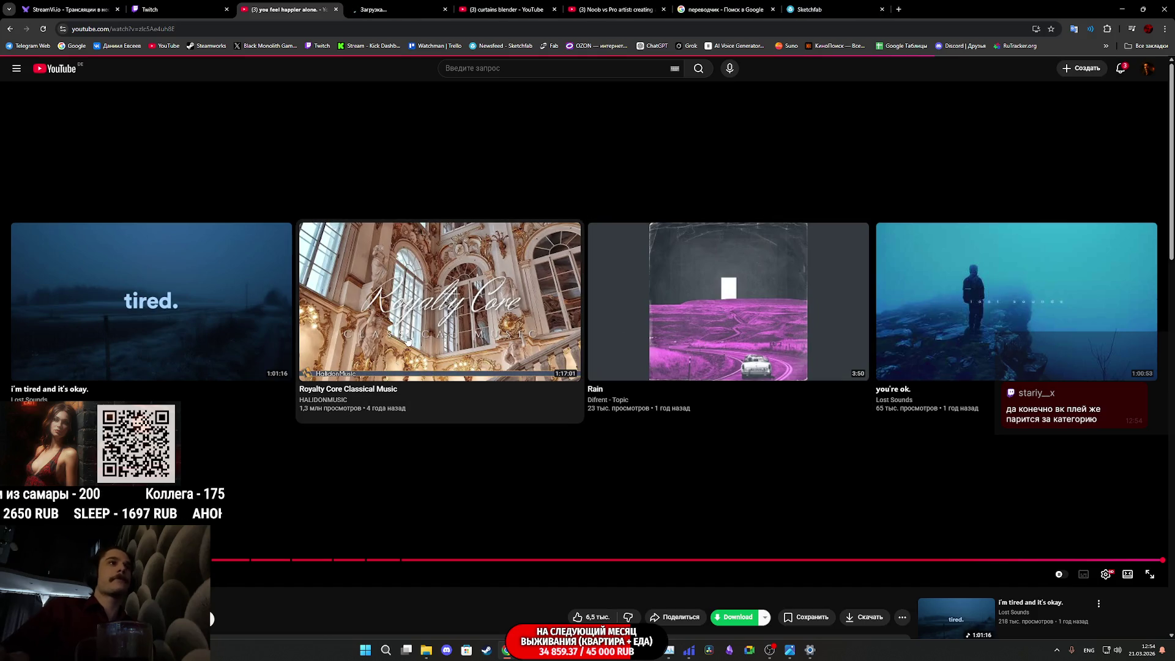
pyautogui.click(409, 337)
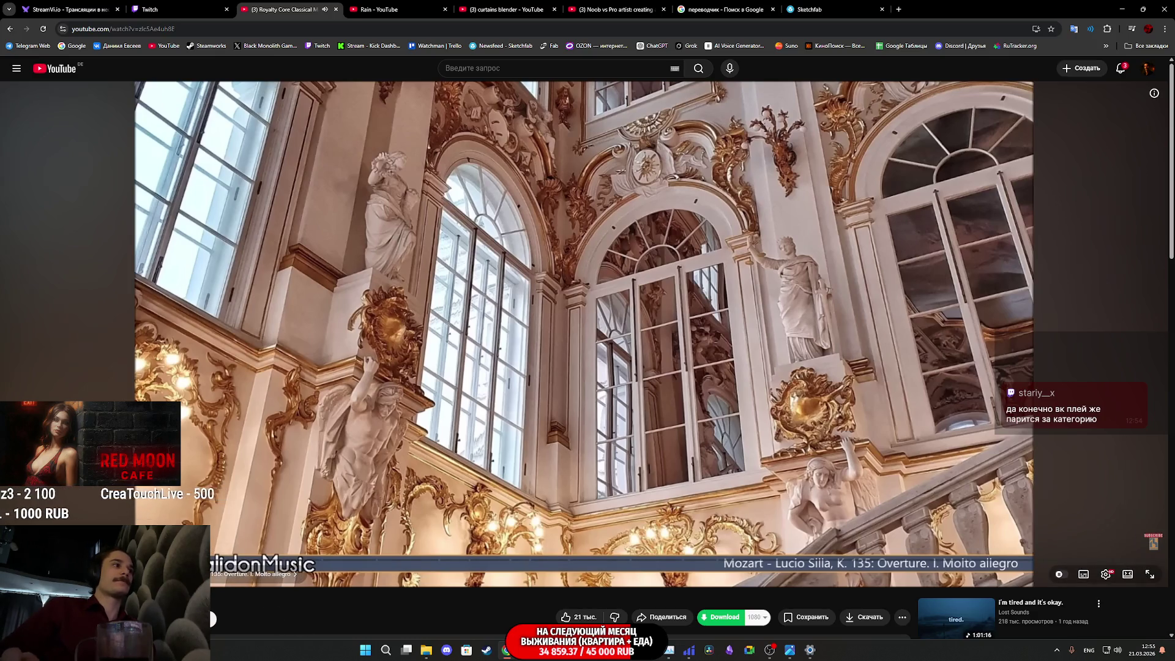
pyautogui.moveTo(170, 4)
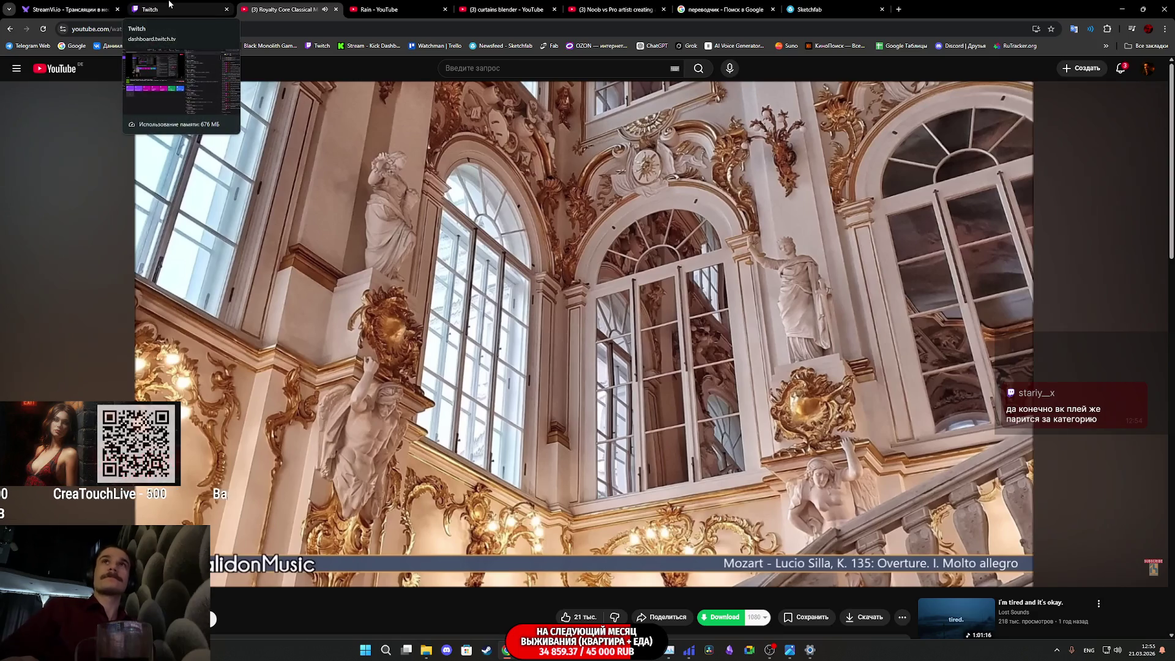
pyautogui.click(1122, 70)
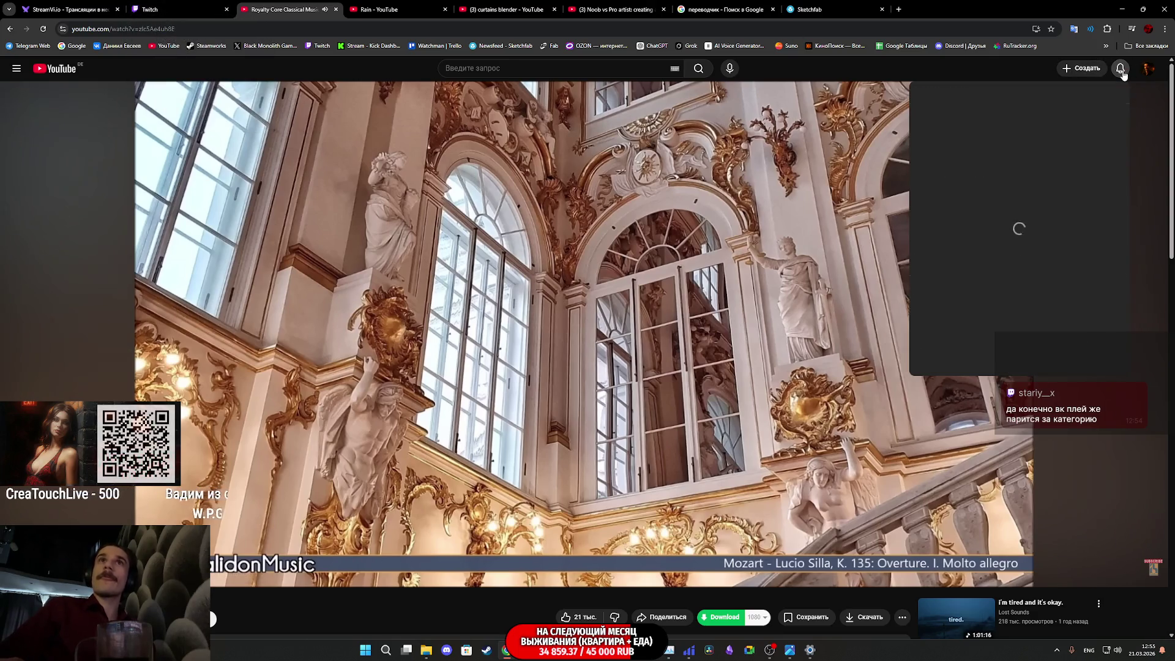
pyautogui.click(1122, 70)
pyautogui.hotkey('ctrl', 'shift', 'Tab')
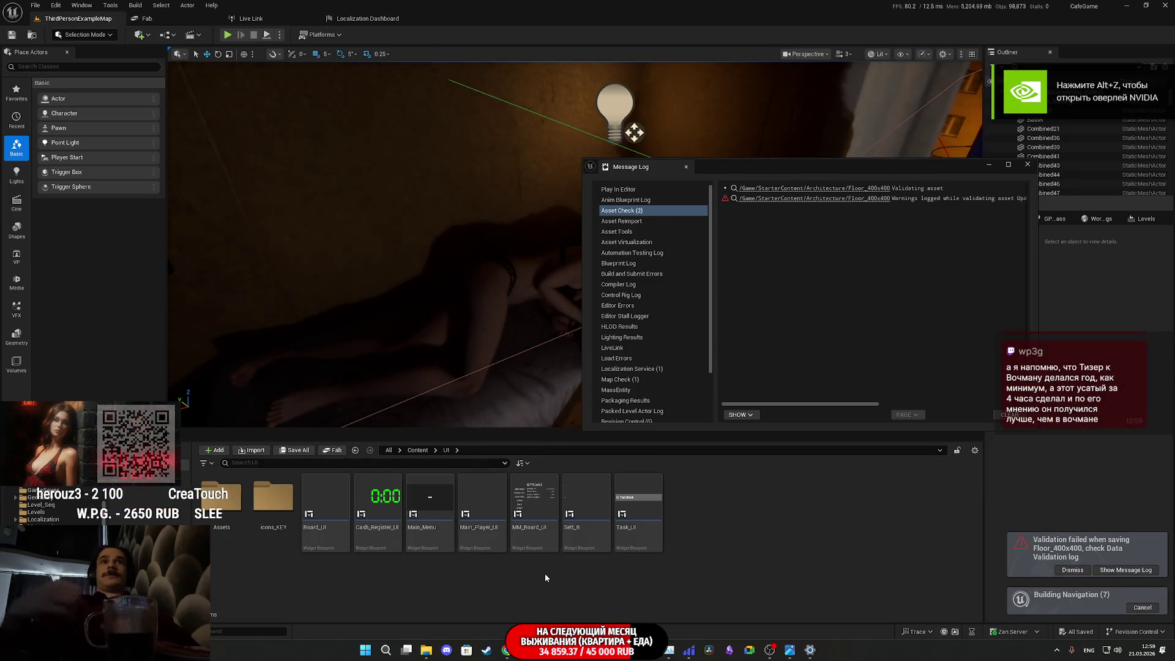
# Step: Close the Message Log and turn the viewport camera toward the window and monitor
pyautogui.click(1028, 164)
pyautogui.moveTo(664, 321)
pyautogui.mouseDown(button='right')
pyautogui.moveTo(803, 129)
pyautogui.moveTo(667, 318)
pyautogui.mouseUp(button='right')
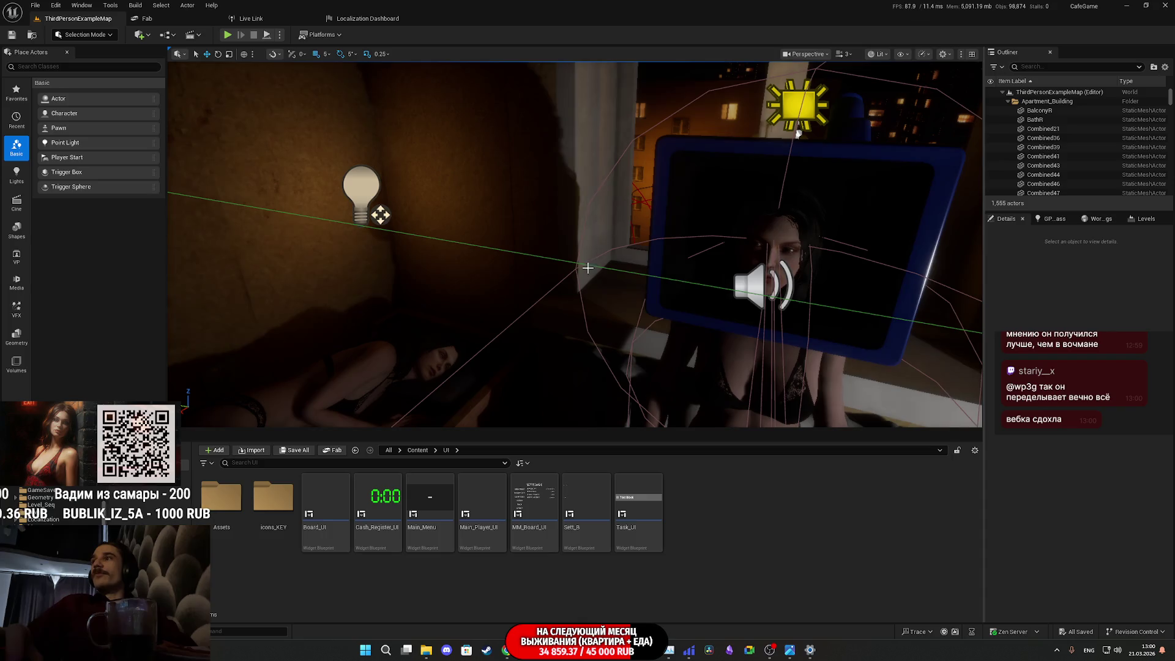
# Step: Select the woman actor Openning_CS_01 on the bed and locate its current mesh asset
pyautogui.moveTo(621, 244); pyautogui.dragTo(619, 283, button='right')
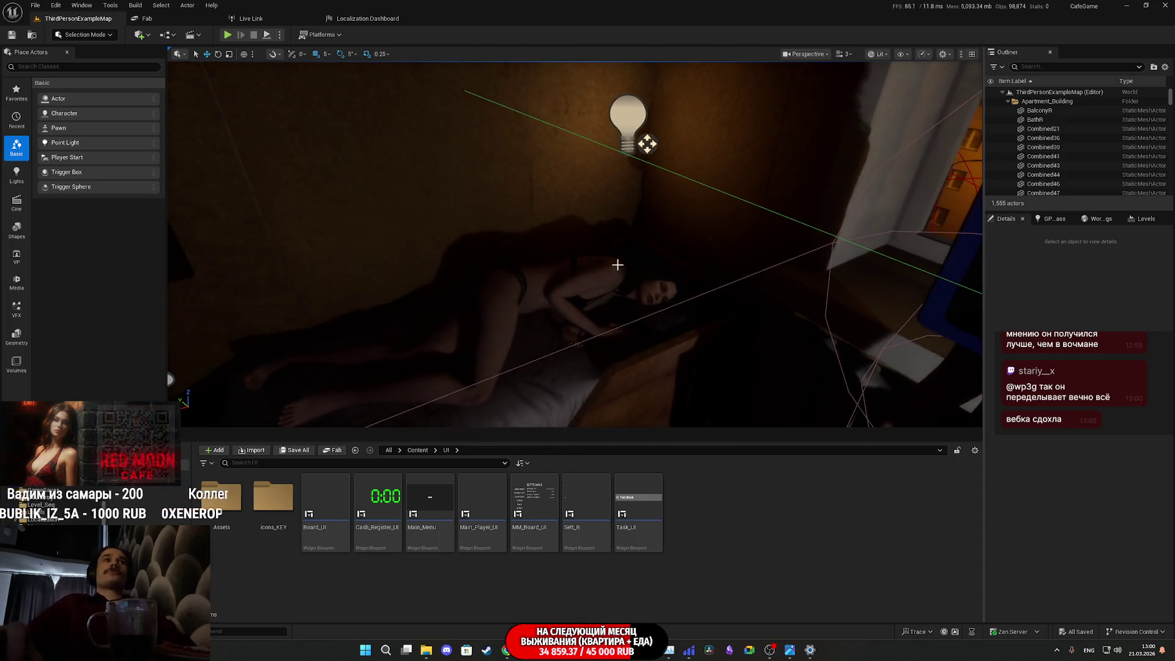
pyautogui.click(619, 284)
pyautogui.scroll(-3, 1089, 526)
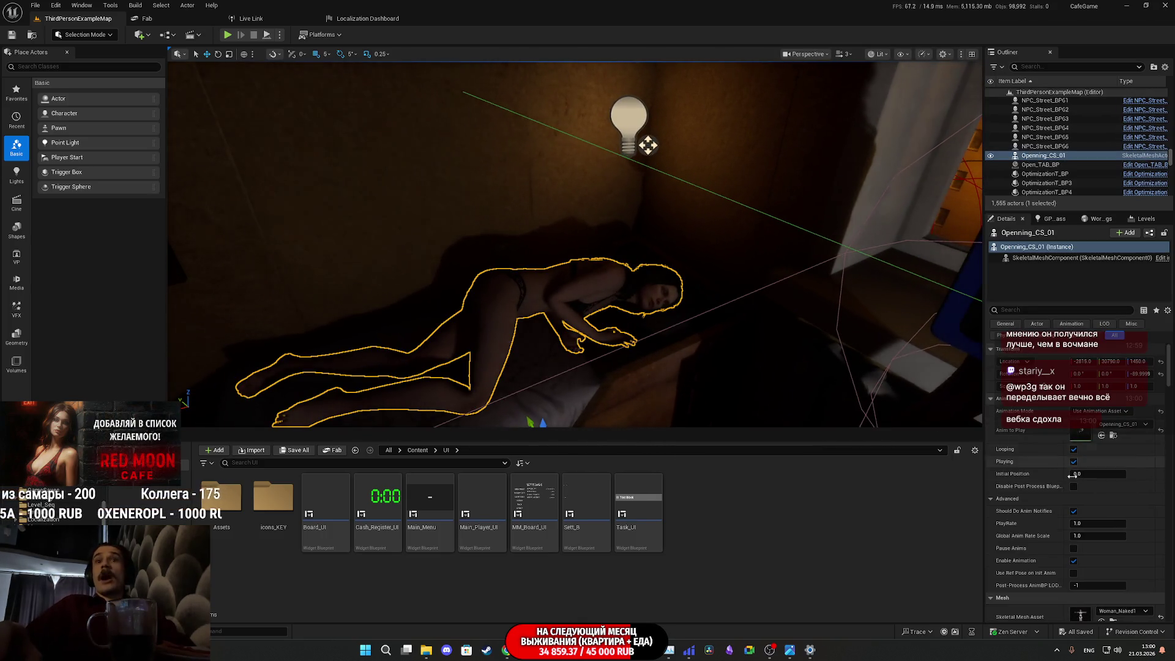
pyautogui.click(1113, 578)
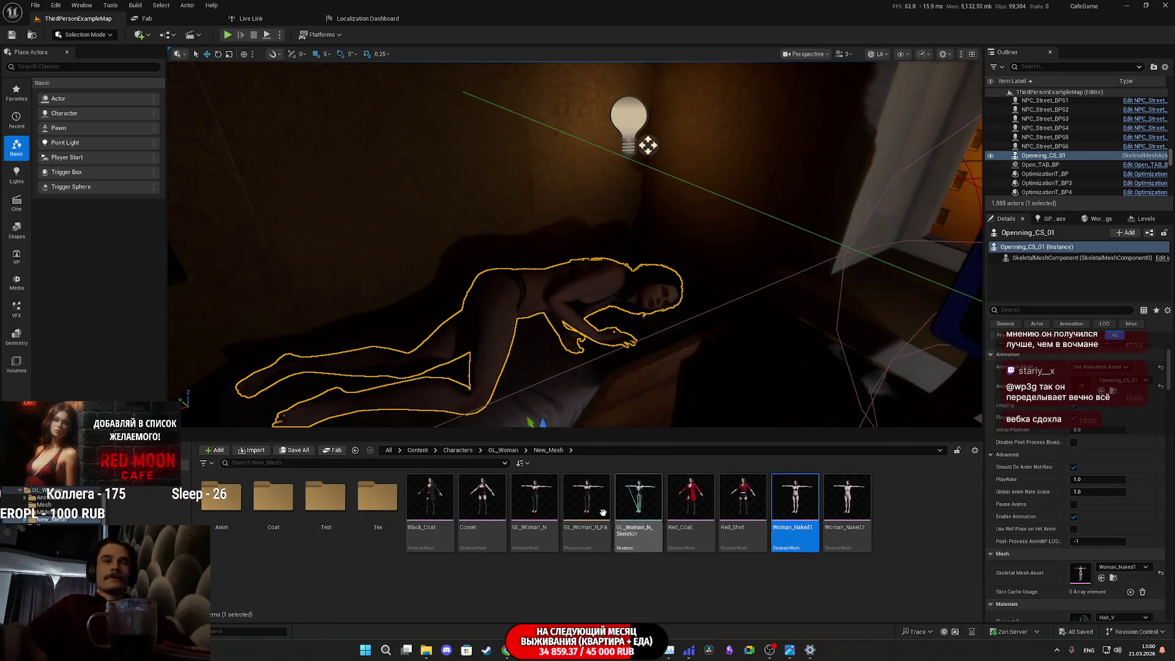
# Step: Assign the WomanNaked mesh from GL_Woman/Mesh to the actor and start Play-In-Editor
pyautogui.click(496, 452)
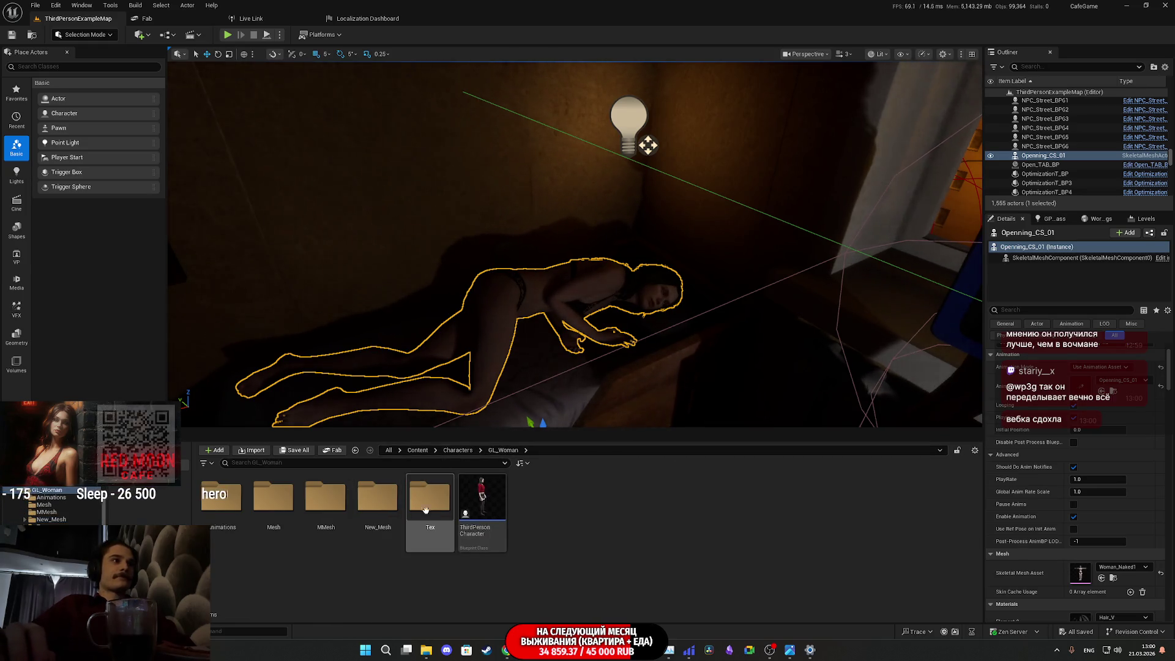
pyautogui.doubleClick(273, 497)
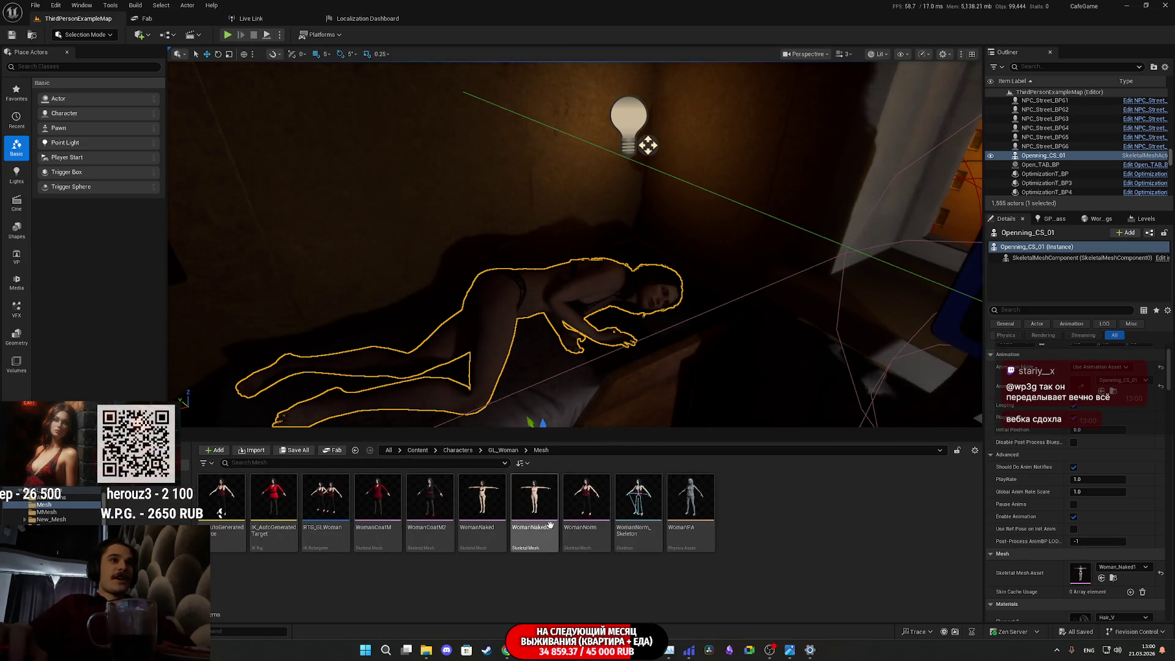
pyautogui.moveTo(483, 502); pyautogui.dragTo(1080, 574)
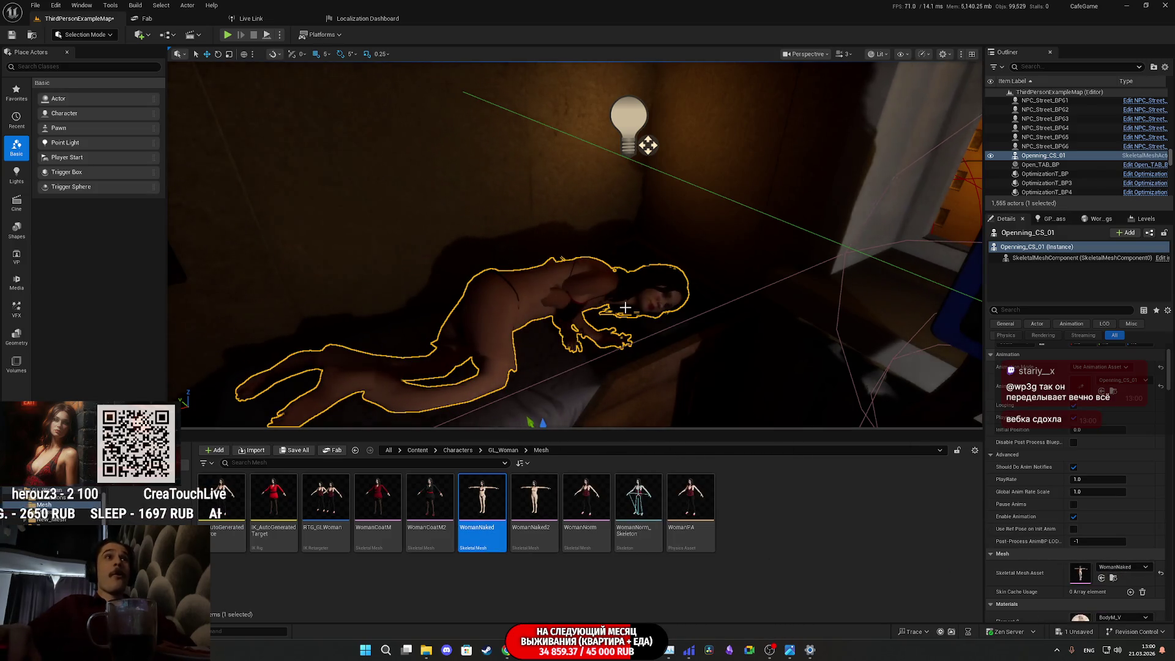
pyautogui.moveTo(596, 190); pyautogui.dragTo(595, 190, button='right')
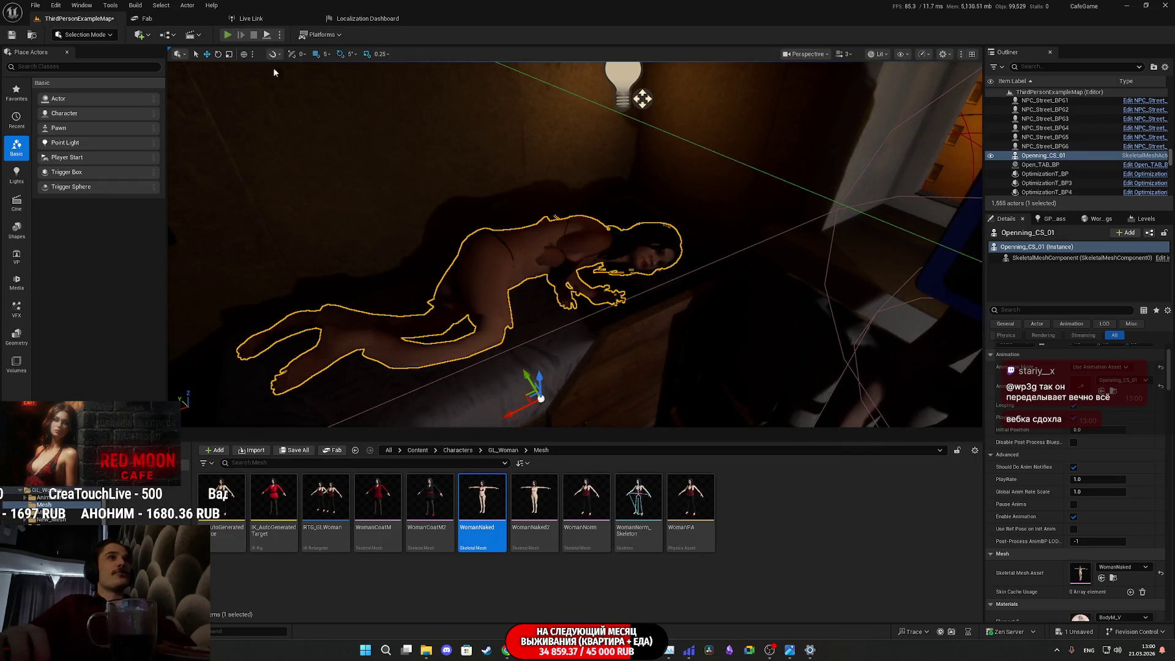
pyautogui.hotkey('alt', 'p')
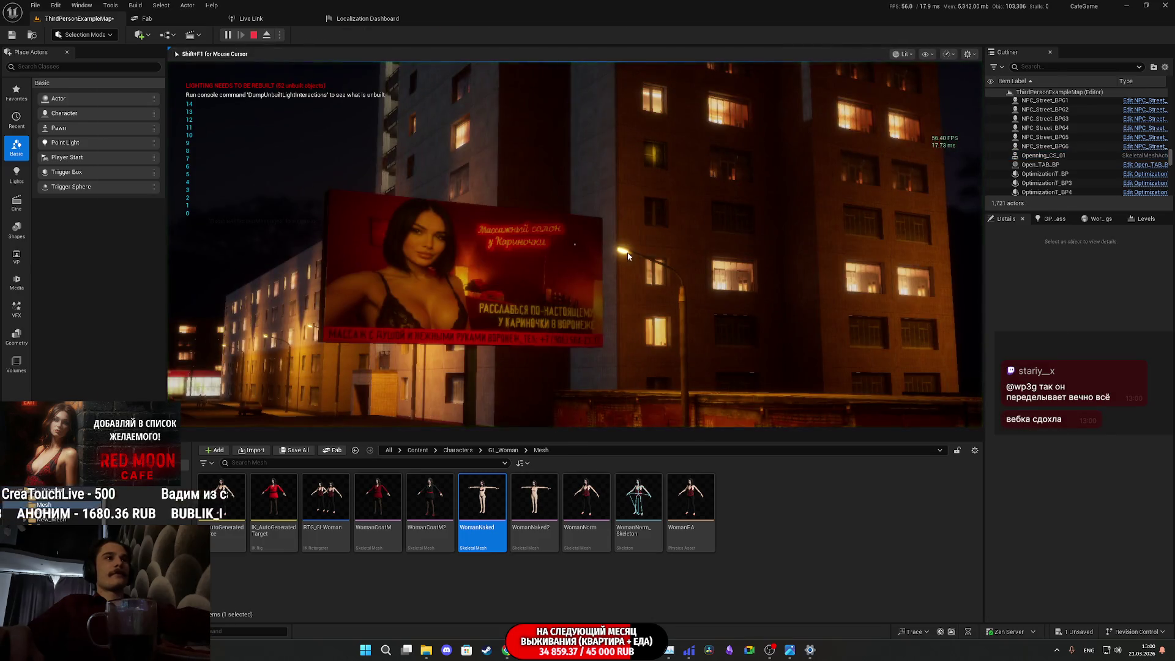
# Step: Play the opening bedroom scene fullscreen up to the task list, then exit play mode
pyautogui.press('F11')
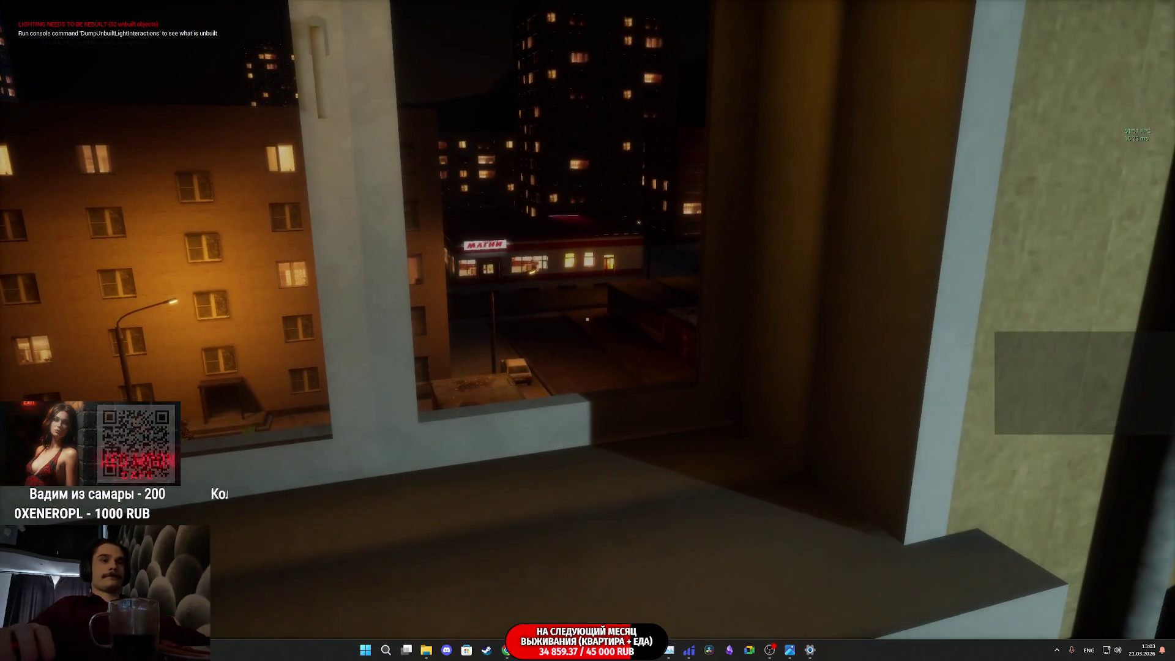
pyautogui.press('Escape')
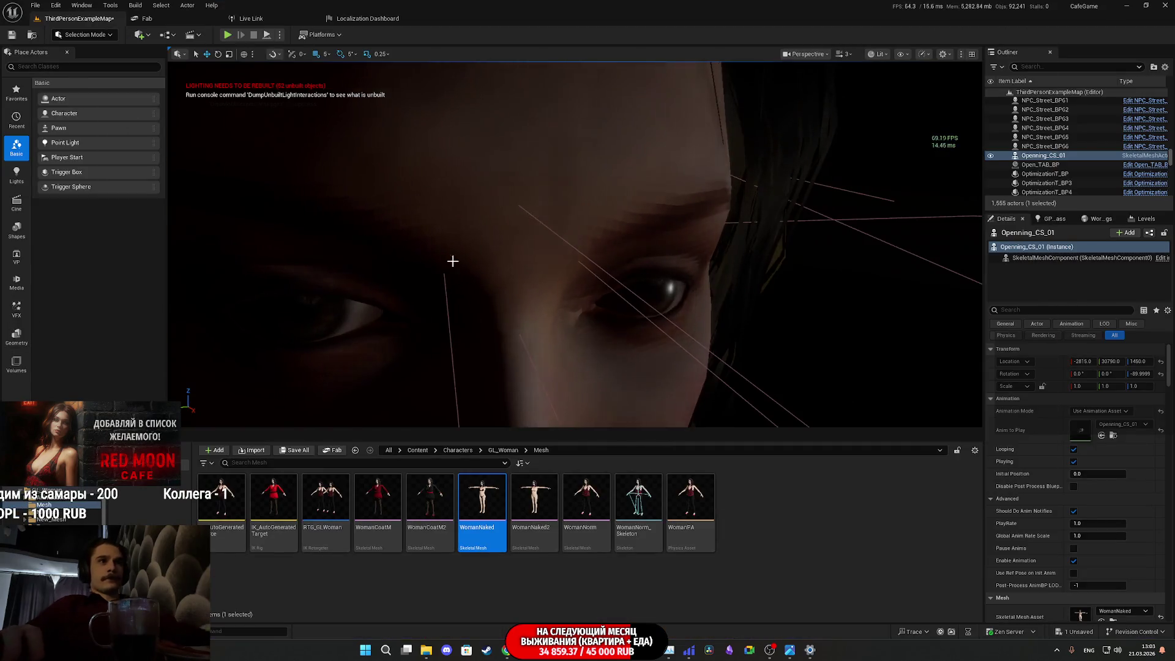
# Step: Undo the WomanNaked mesh swap on the bedroom actor and replay the level fullscreen
pyautogui.moveTo(451, 259); pyautogui.dragTo(443, 259, button='right')
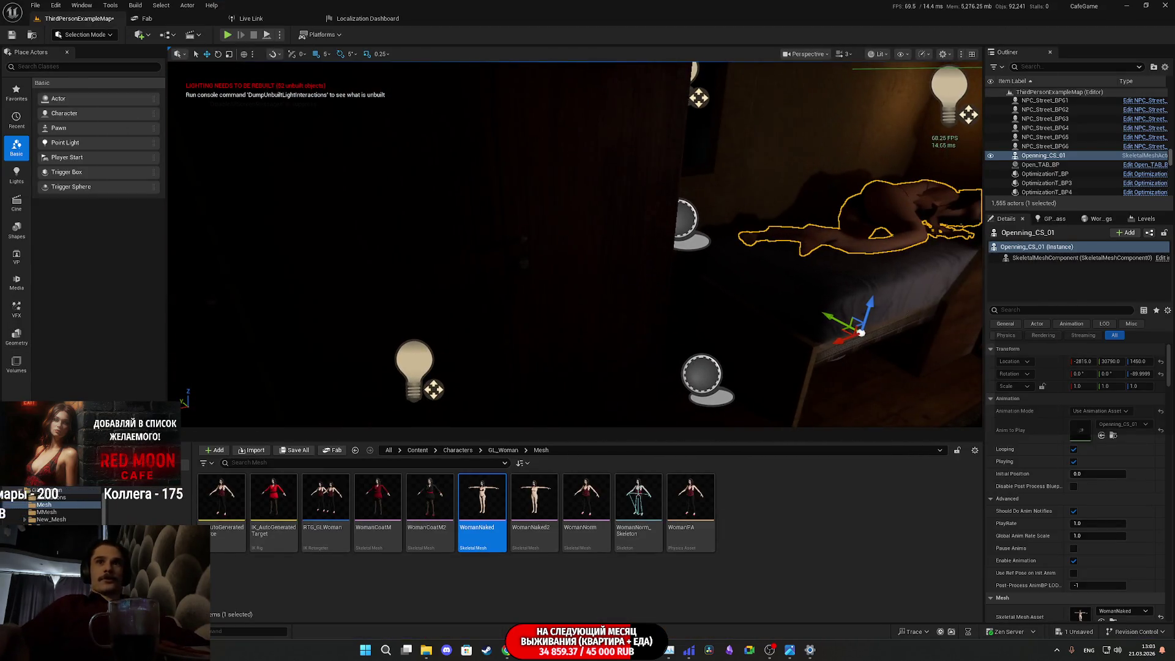
pyautogui.moveTo(750, 375)
pyautogui.mouseDown(button='right')
pyautogui.moveTo(944, 323)
pyautogui.moveTo(728, 369)
pyautogui.mouseUp(button='right')
pyautogui.hotkey('ctrl', 'z')
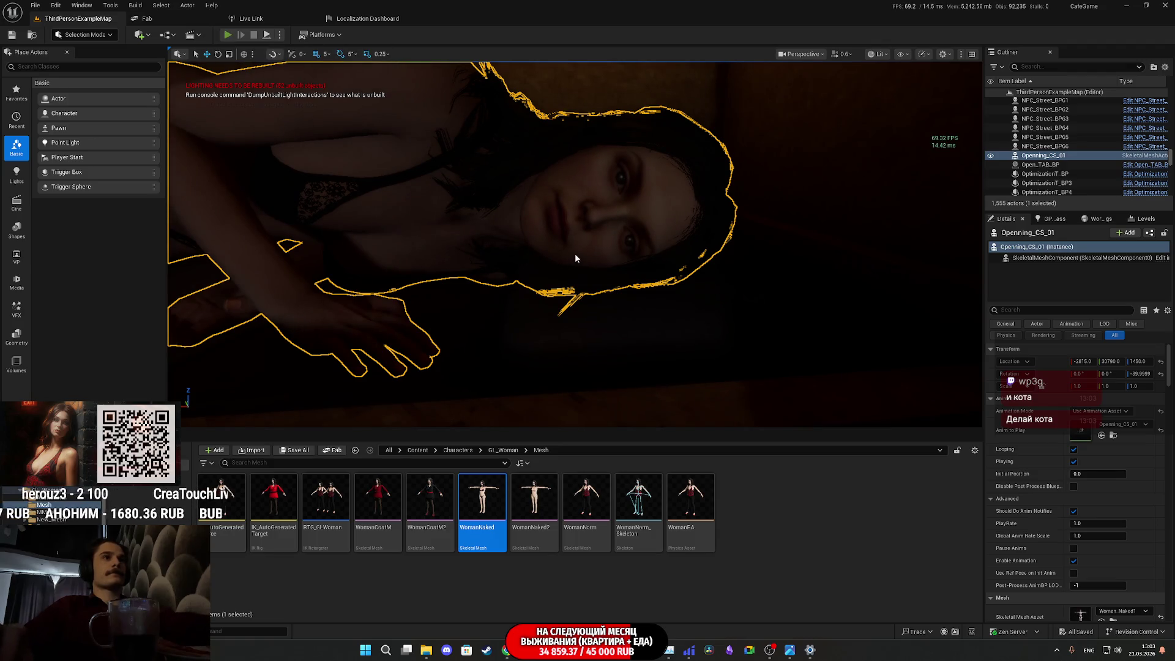
pyautogui.hotkey('alt', 'p')
pyautogui.press('F11')
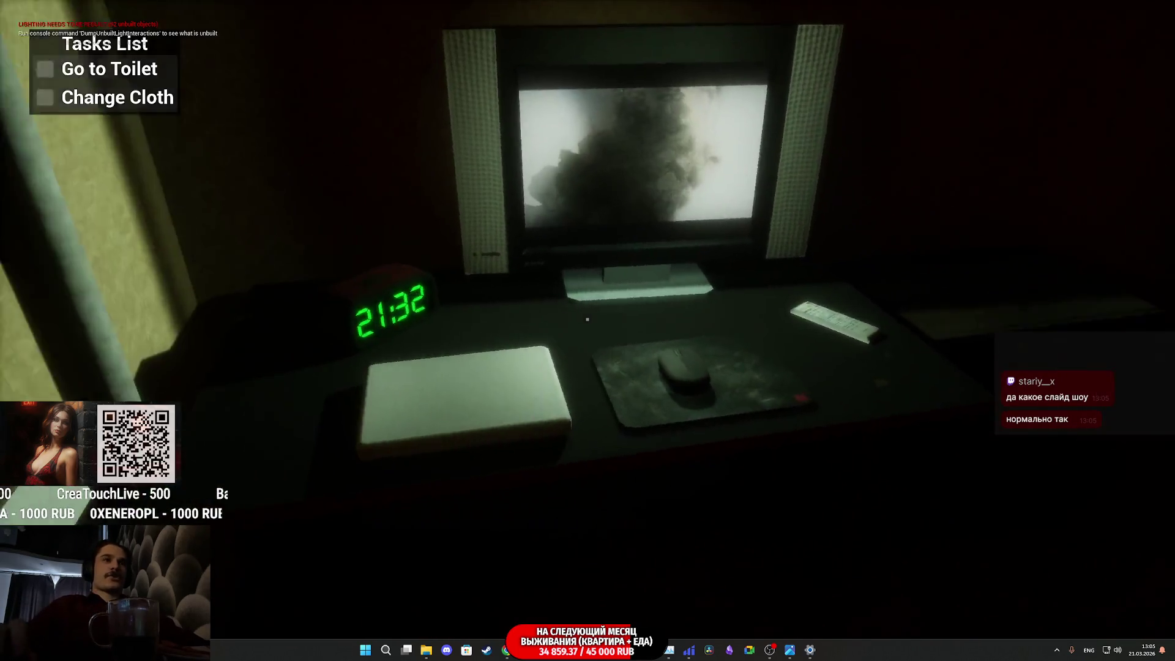
# Step: End the second playthrough and return to the editor viewport
pyautogui.press('Escape')
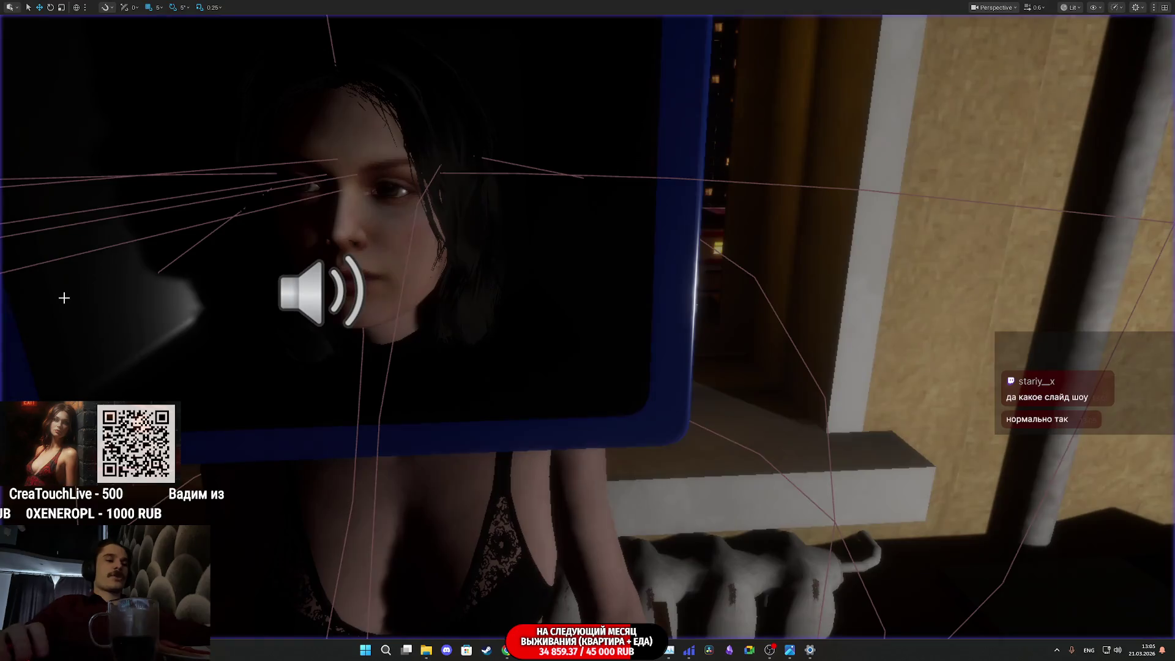
# Step: Restore the full editor layout and clear the asset selection in the Mesh folder
pyautogui.press('F11')
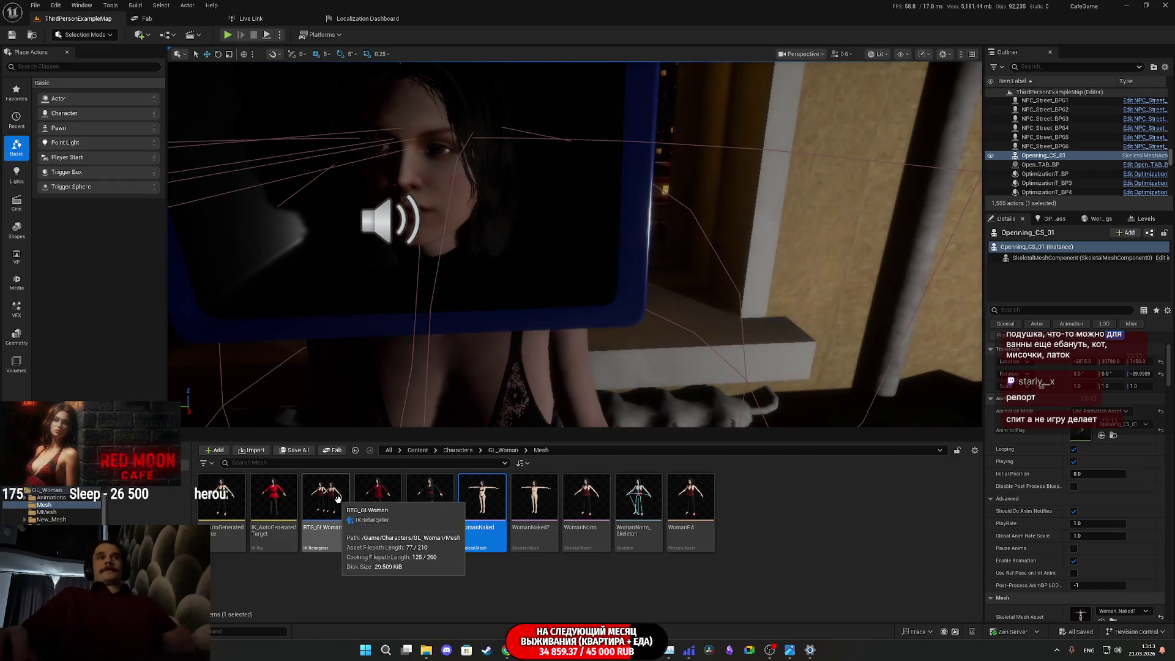
pyautogui.click(833, 517)
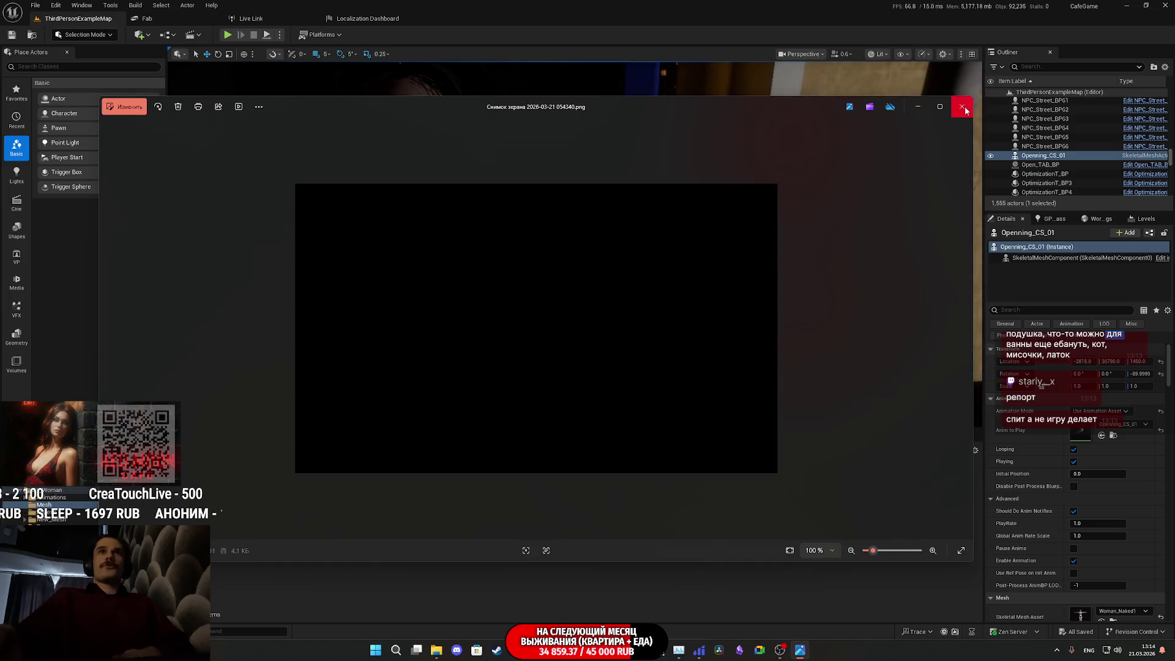
# Step: Close the mostly black screenshot PNG in the Photos viewer
pyautogui.click(963, 107)
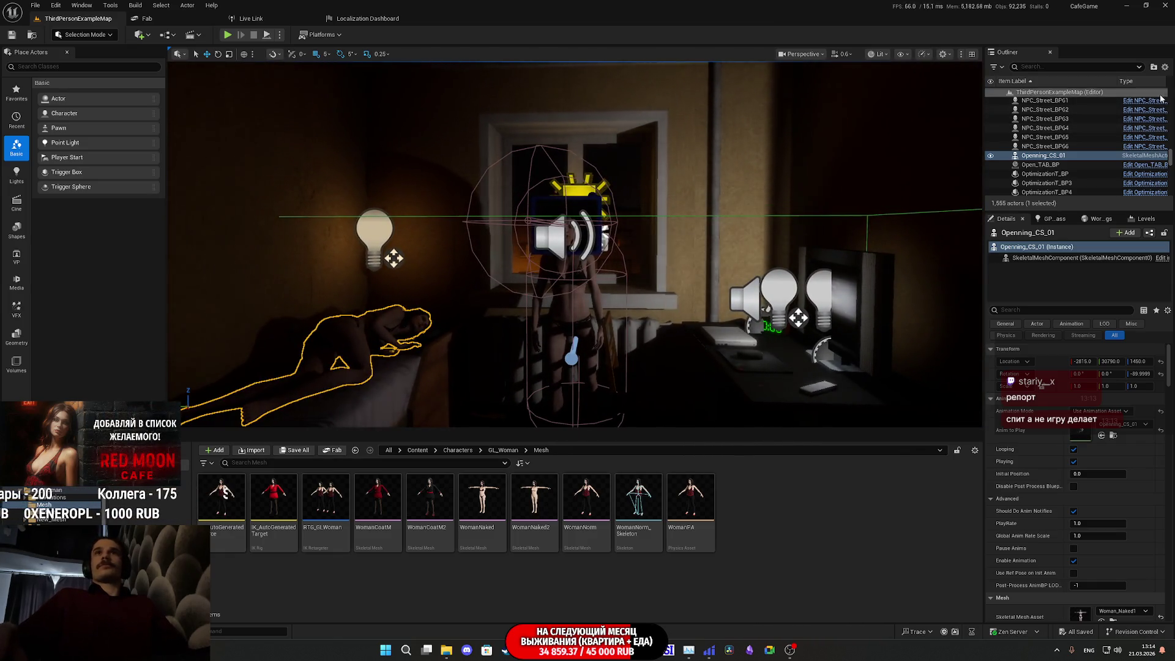
# Step: Select the Apartment_Building, return the Content Browser to Content, and switch to Twitch Stream Manager
pyautogui.press('Escape')
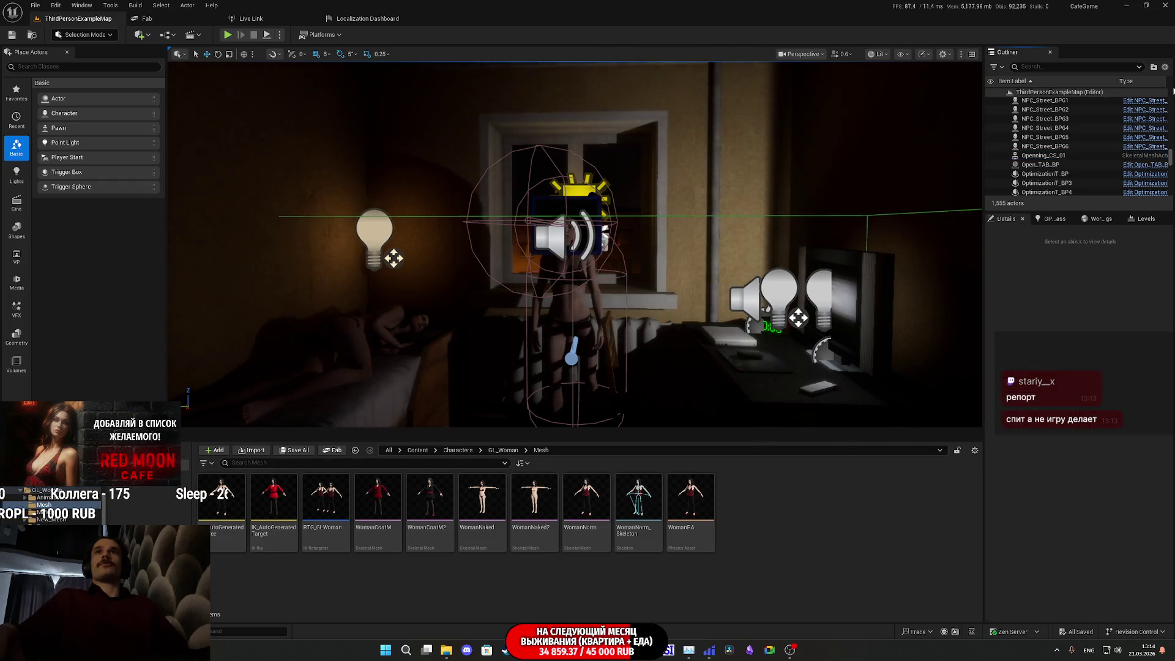
pyautogui.moveTo(1171, 161); pyautogui.dragTo(1171, 92)
pyautogui.click(1046, 101)
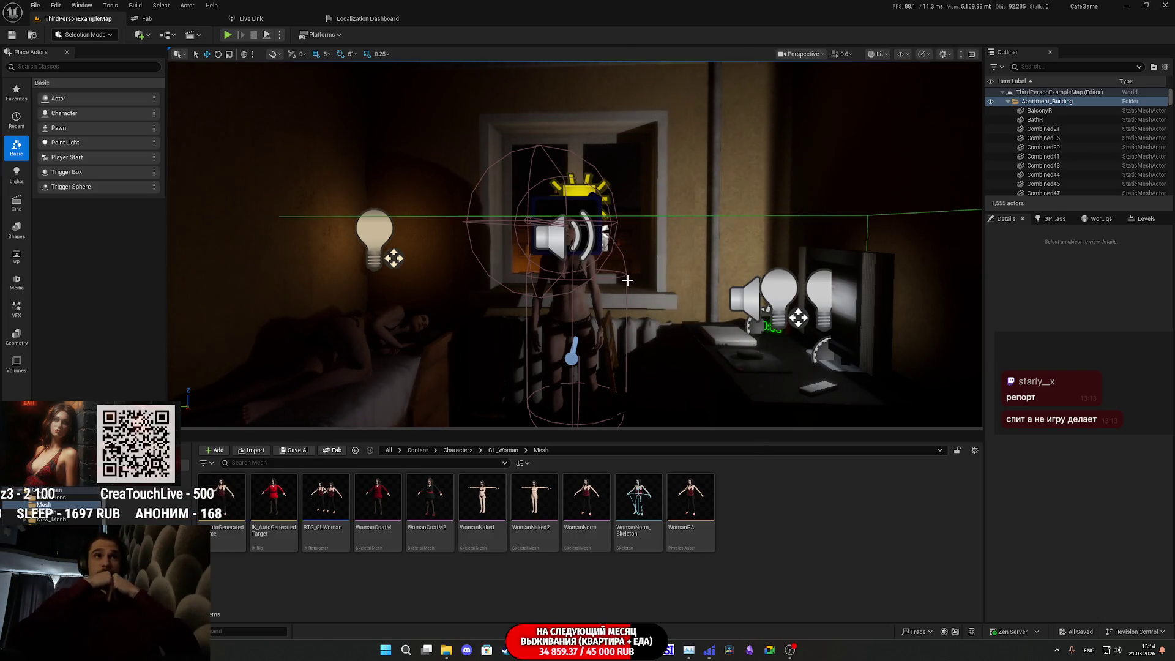
pyautogui.moveTo(628, 280)
pyautogui.mouseDown(button='right')
pyautogui.moveTo(628, 223)
pyautogui.moveTo(713, 201)
pyautogui.moveTo(603, 235)
pyautogui.mouseUp(button='right')
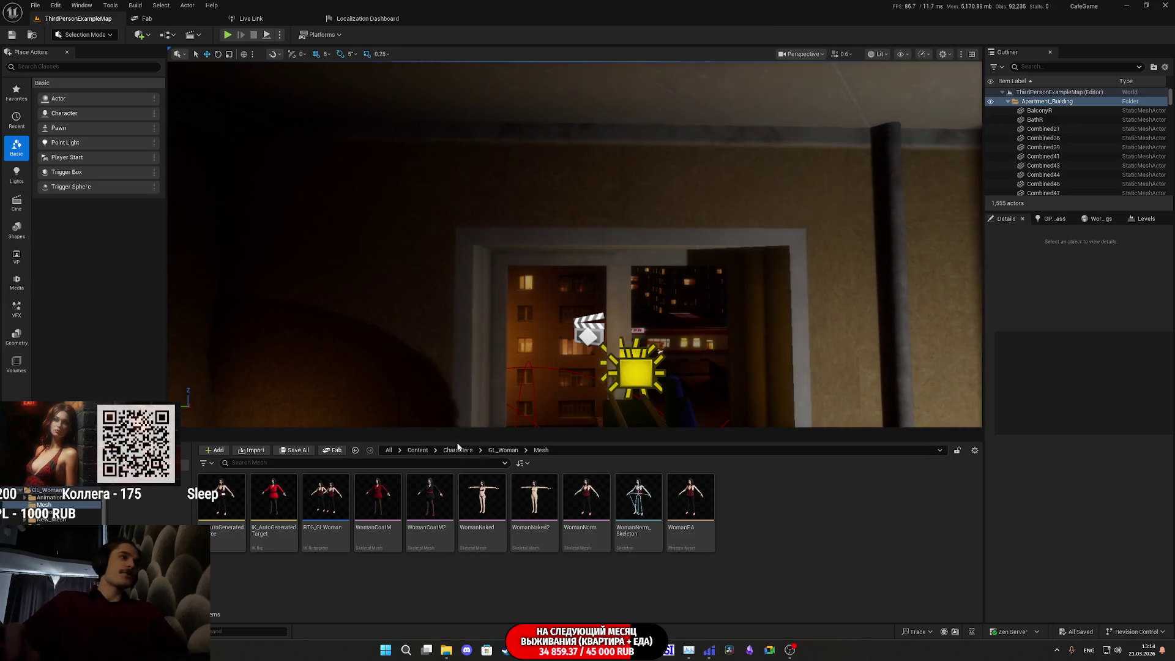
pyautogui.click(418, 450)
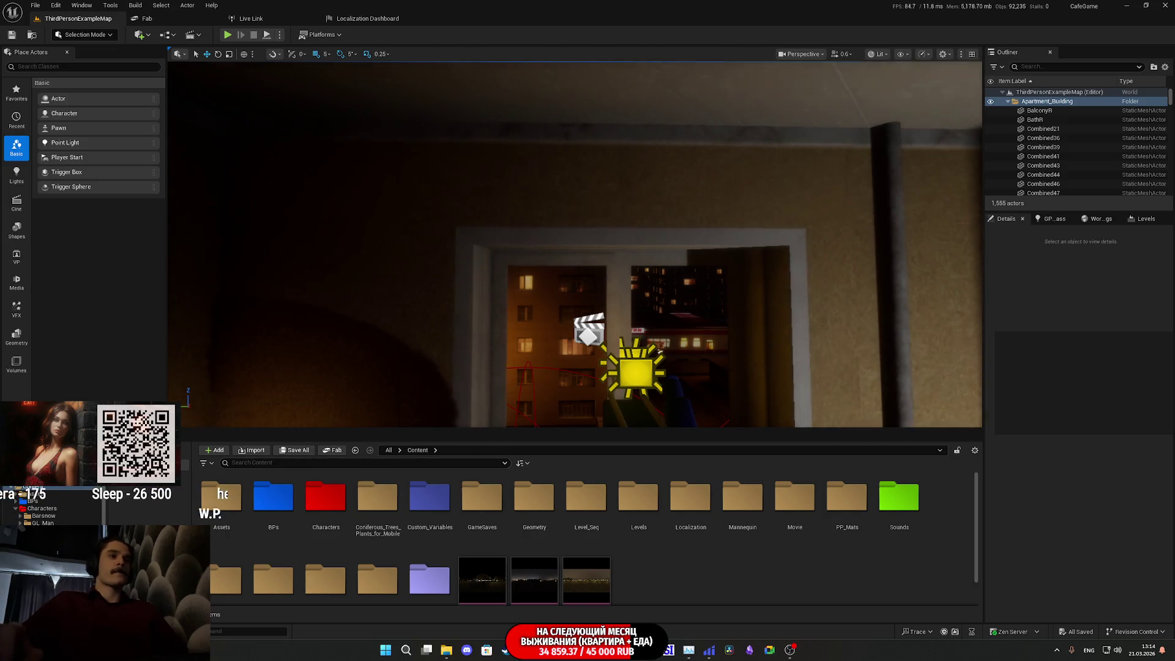
pyautogui.click(507, 650)
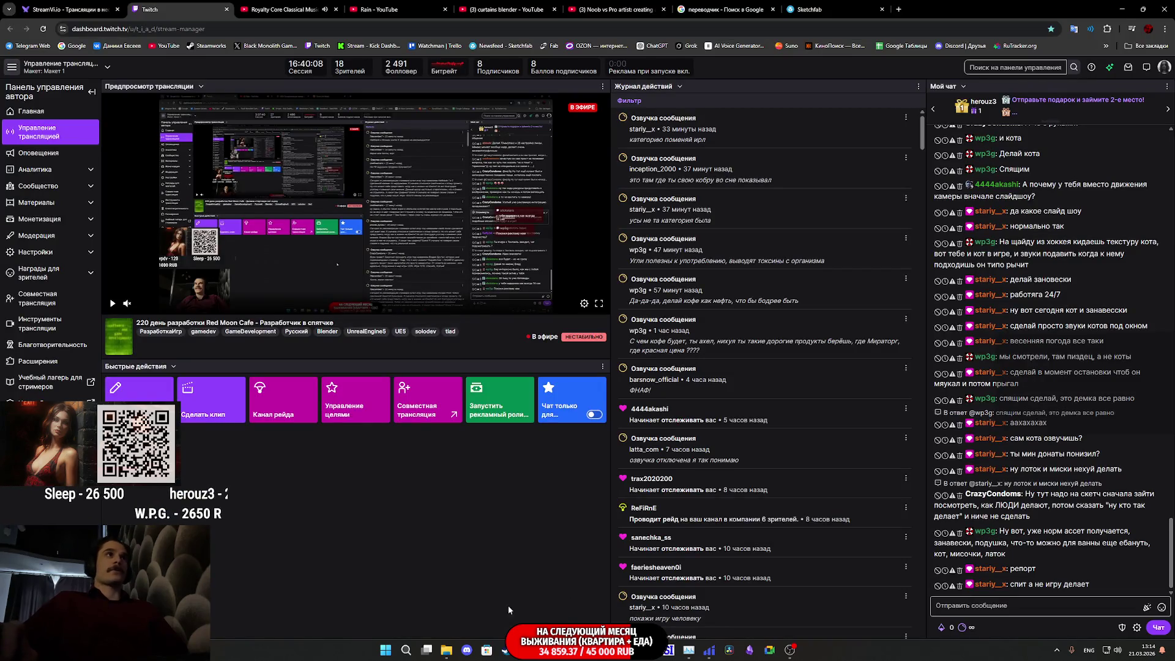
# Step: Bring the File Explorer window showing Downloads › Telegram Desktop in front of the dashboard
pyautogui.moveTo(450, 657)
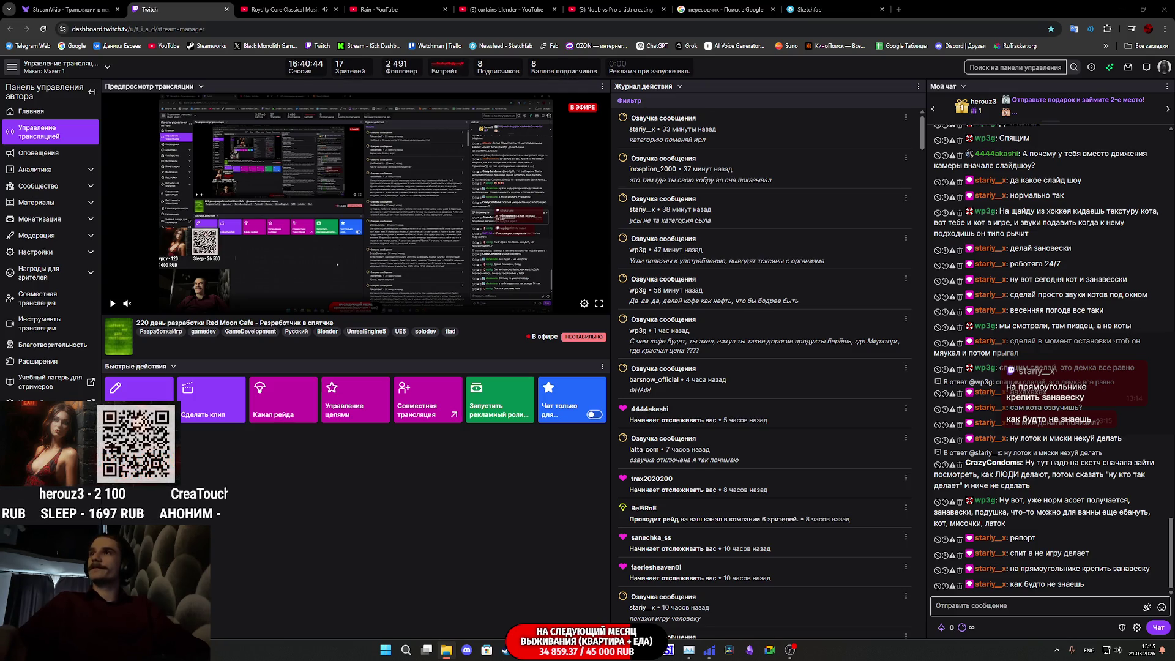
pyautogui.hotkey('alt', 'Tab')
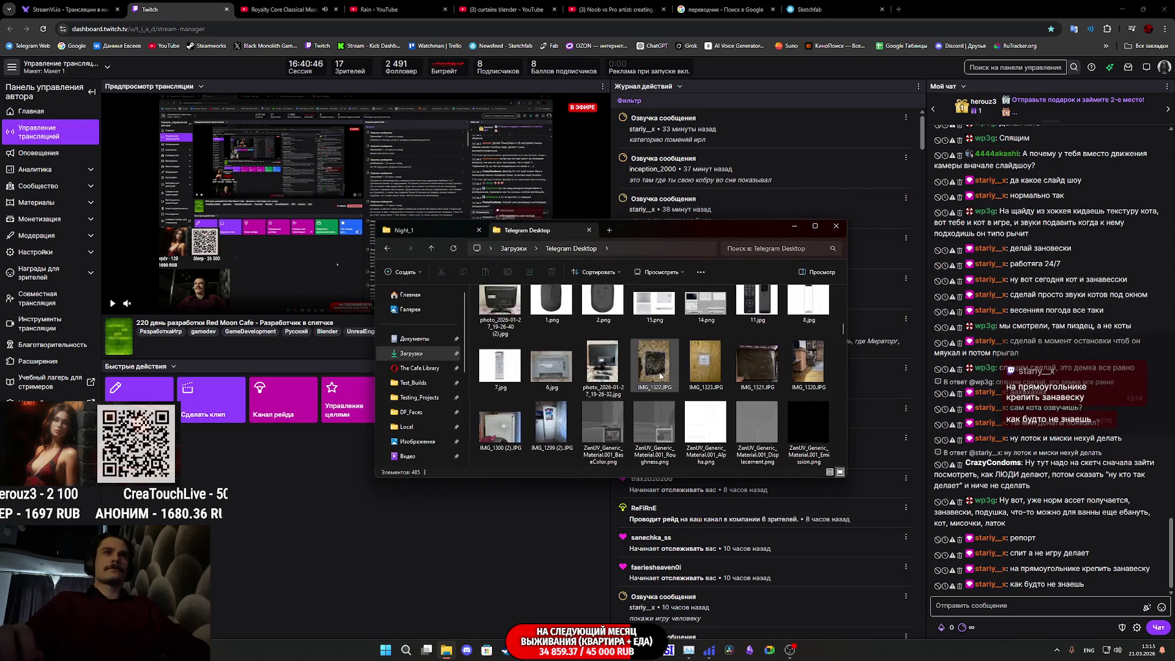
# Step: Scroll down the Telegram Desktop downloads and open the tabby cat photo IMG_1279.JPG
pyautogui.scroll(-1, 660, 375)
pyautogui.scroll(-5, 666, 365)
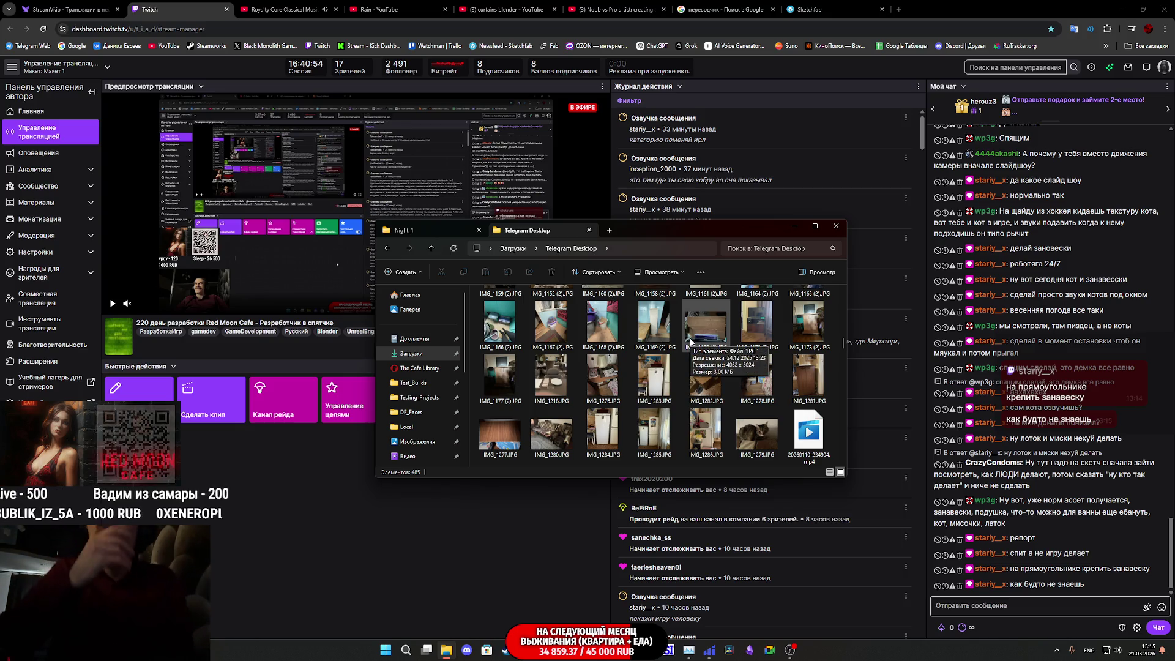
pyautogui.doubleClick(768, 427)
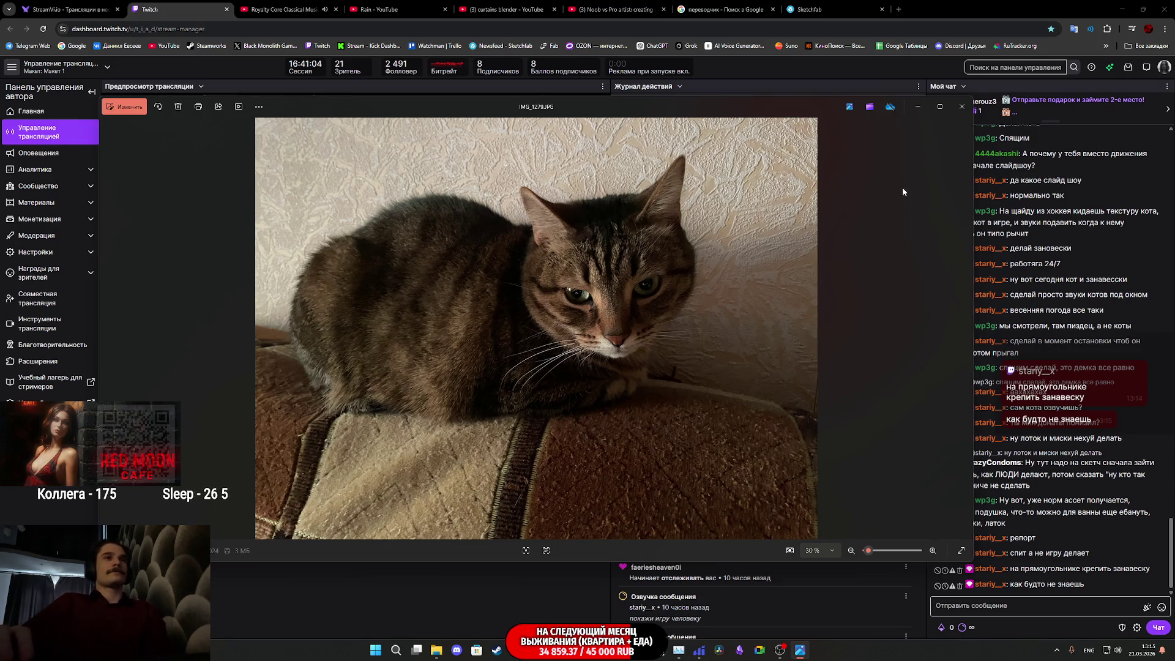
# Step: Close IMG_1279.JPG, open IMG_1280.JPG from Explorer, and zoom in and out on it
pyautogui.click(963, 107)
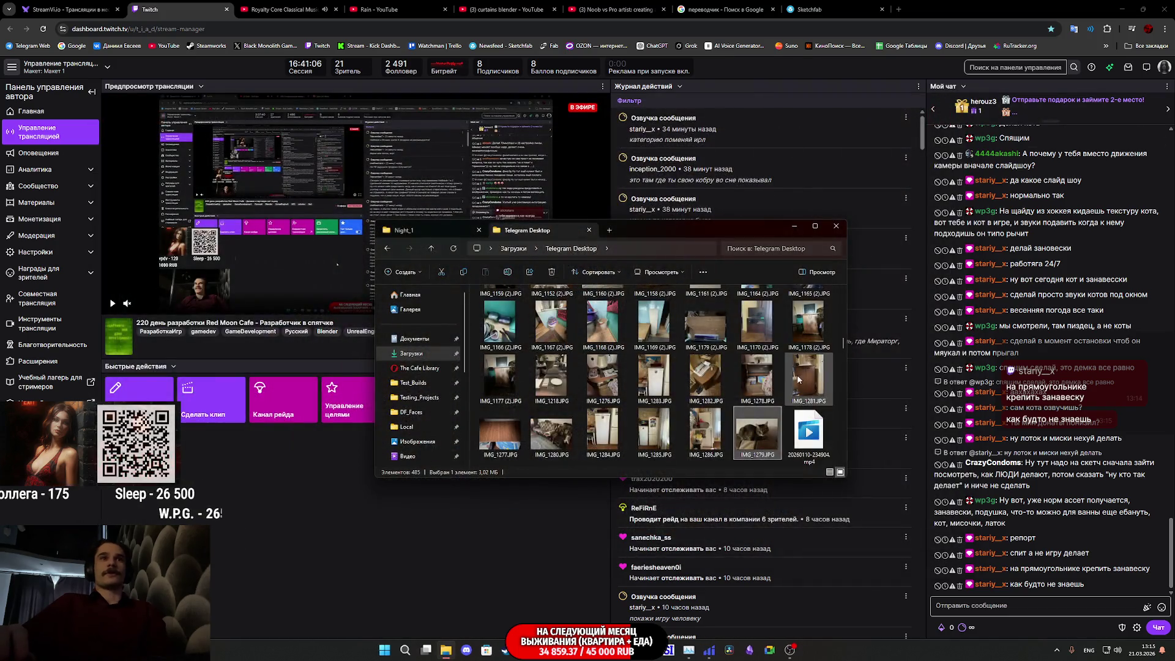
pyautogui.scroll(-1, 798, 389)
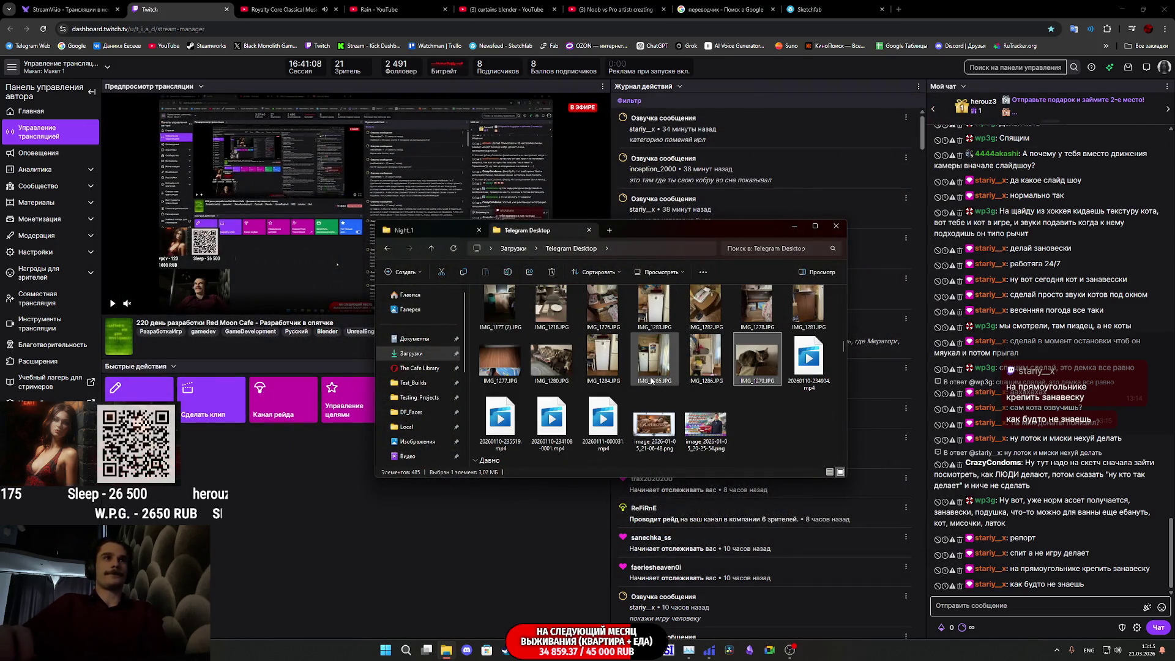
pyautogui.doubleClick(558, 360)
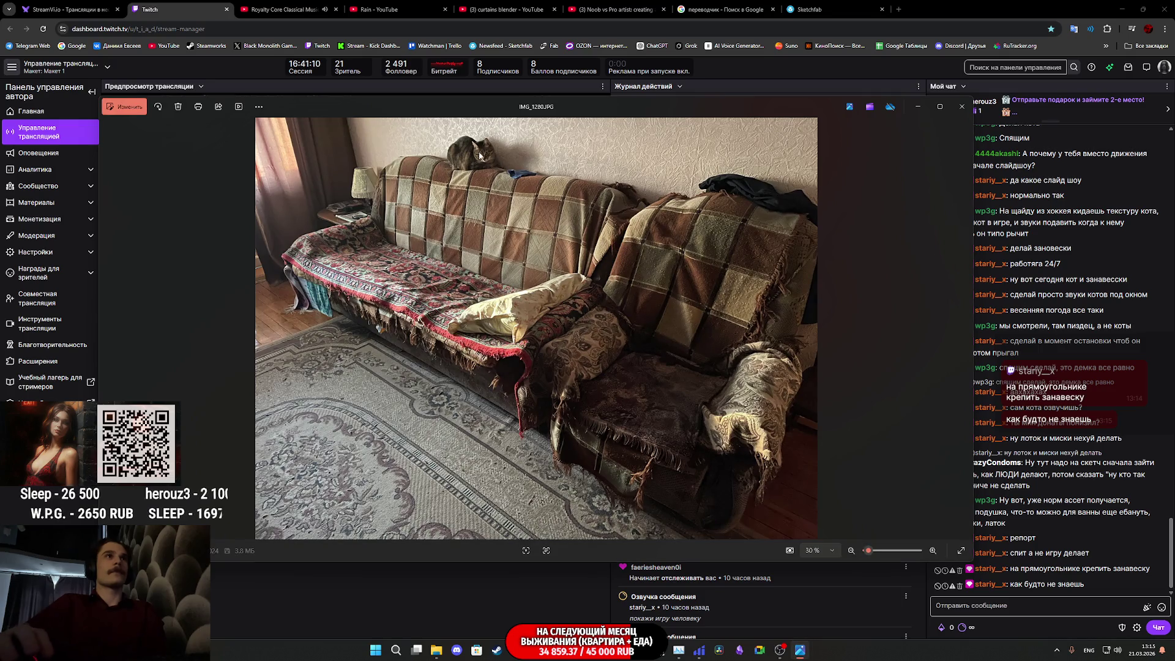
pyautogui.scroll(5, 554, 262)
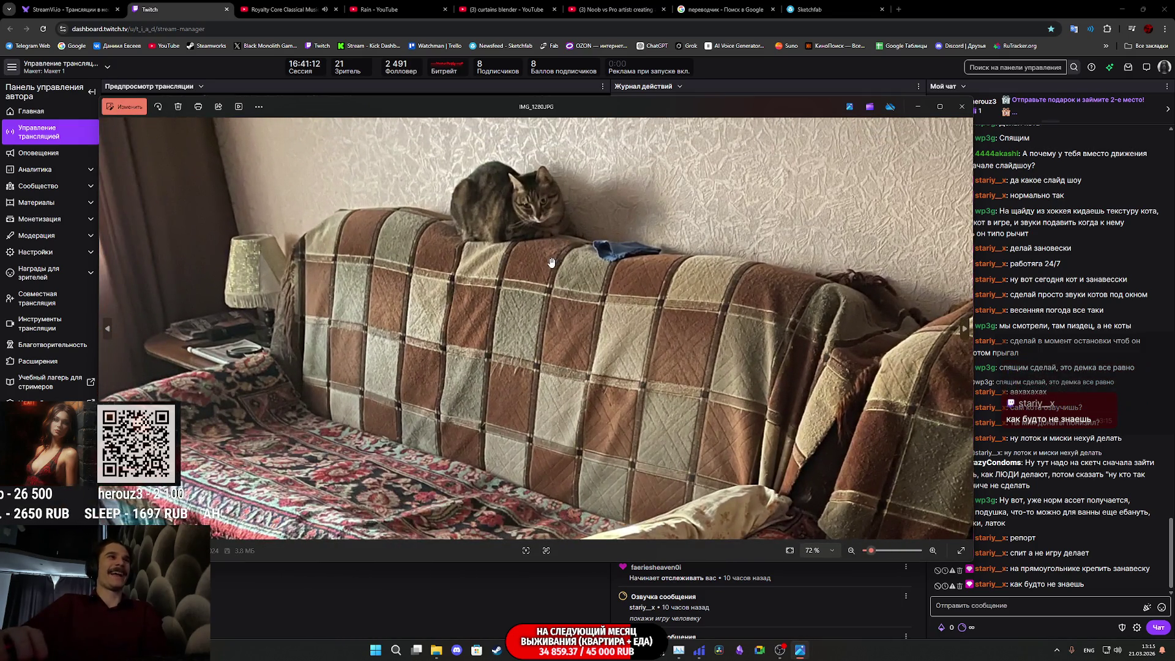
pyautogui.scroll(-3, 545, 257)
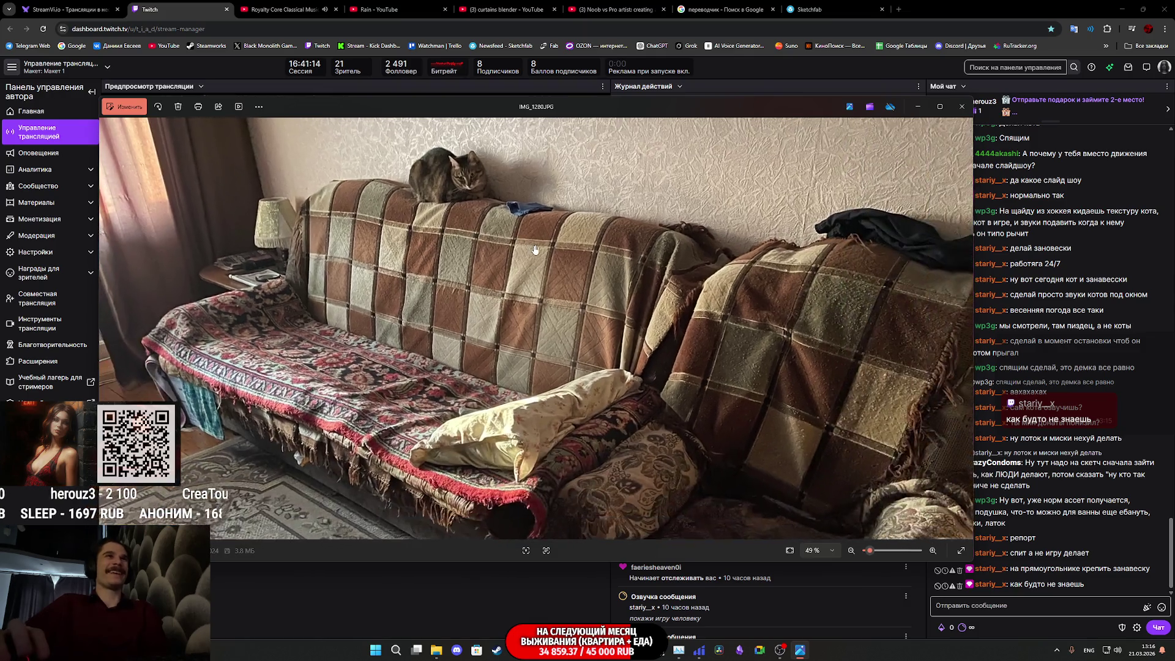
pyautogui.scroll(5, 462, 181)
pyautogui.scroll(-3, 462, 181)
pyautogui.scroll(1, 399, 229)
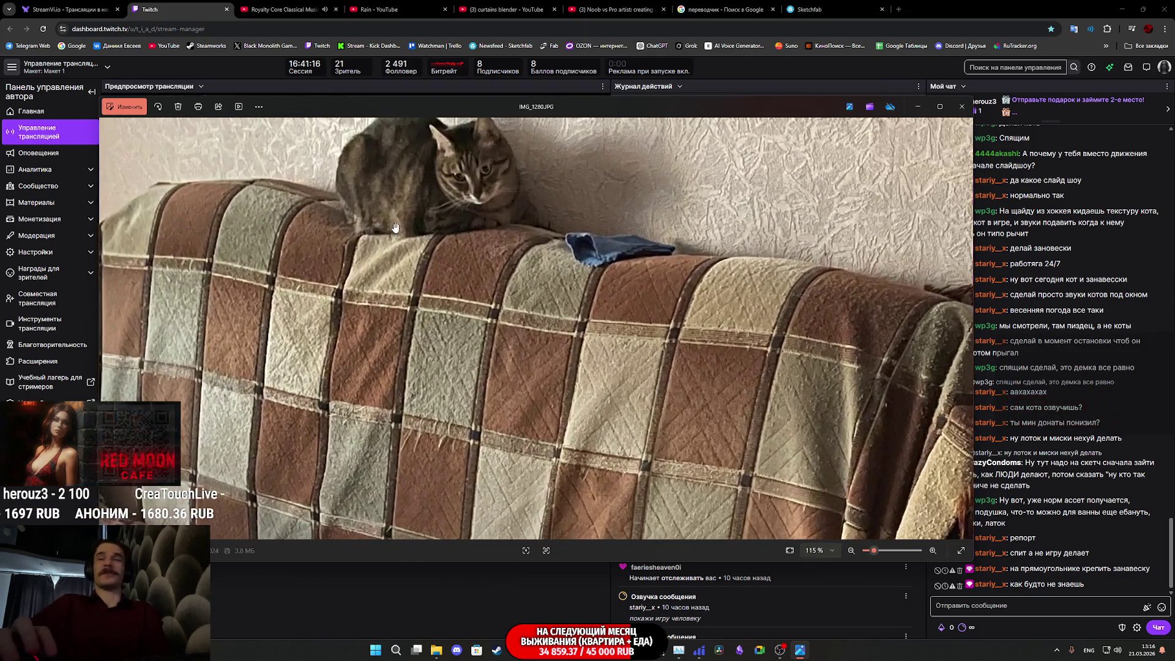
pyautogui.scroll(-3, 399, 229)
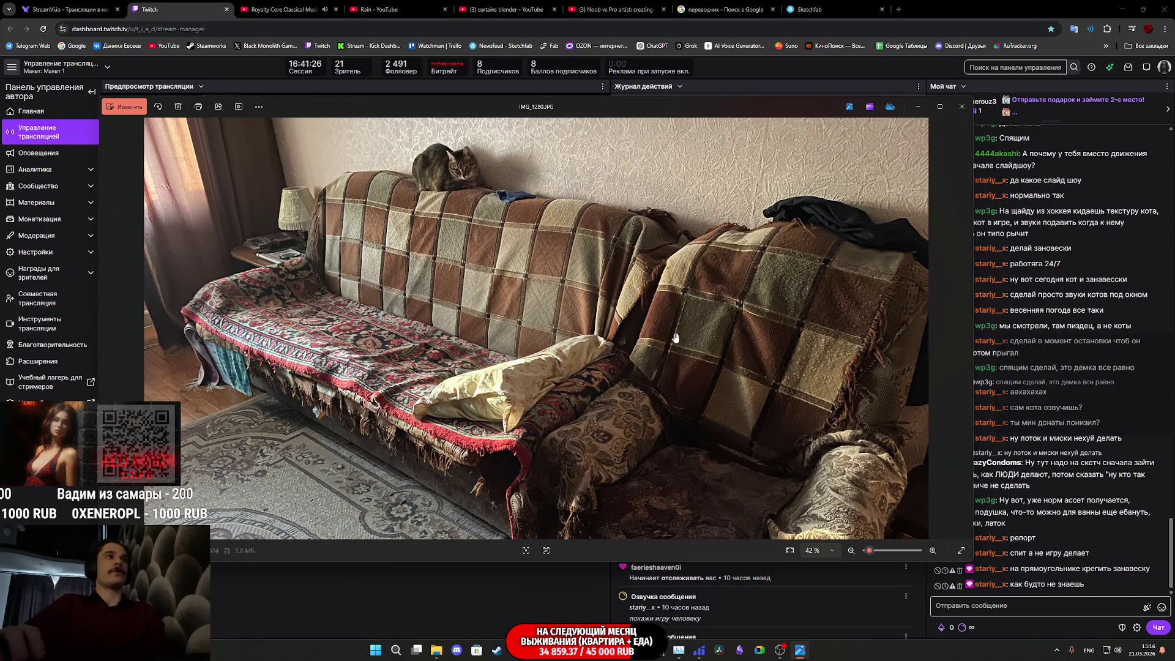
# Step: Close the sofa photo to return to the Telegram Desktop downloads folder
pyautogui.click(963, 112)
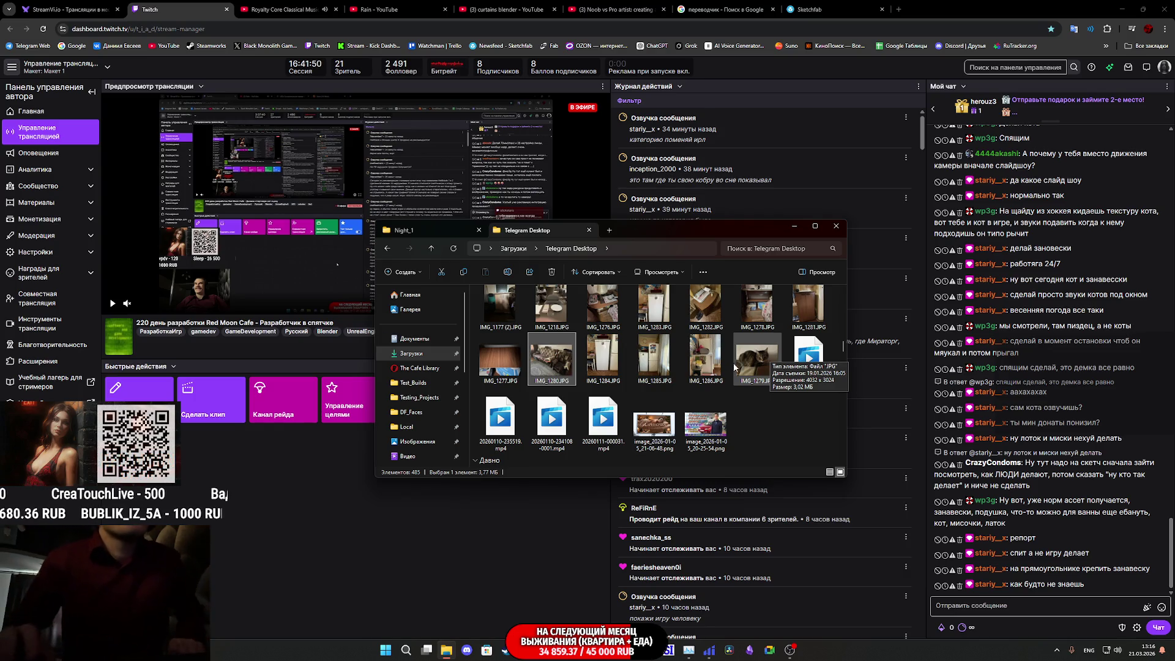
pyautogui.click(697, 434)
pyautogui.doubleClick(698, 433)
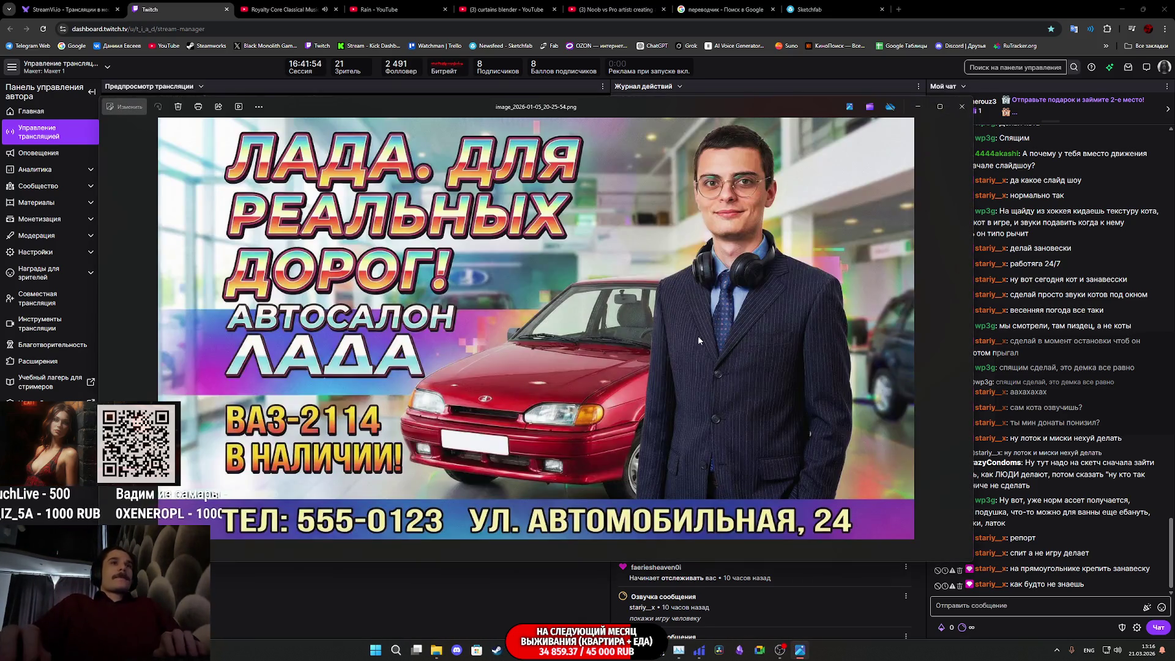
pyautogui.press('Right')
pyautogui.press('Left')
pyautogui.press('Right')
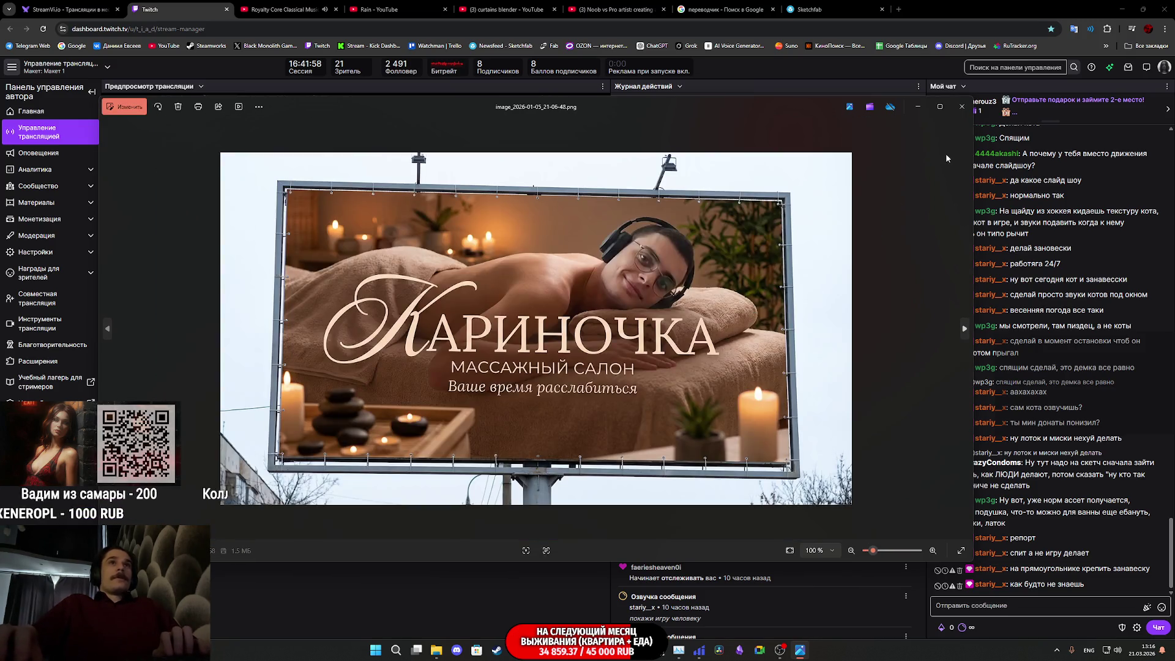
pyautogui.click(962, 106)
pyautogui.scroll(-3, 750, 380)
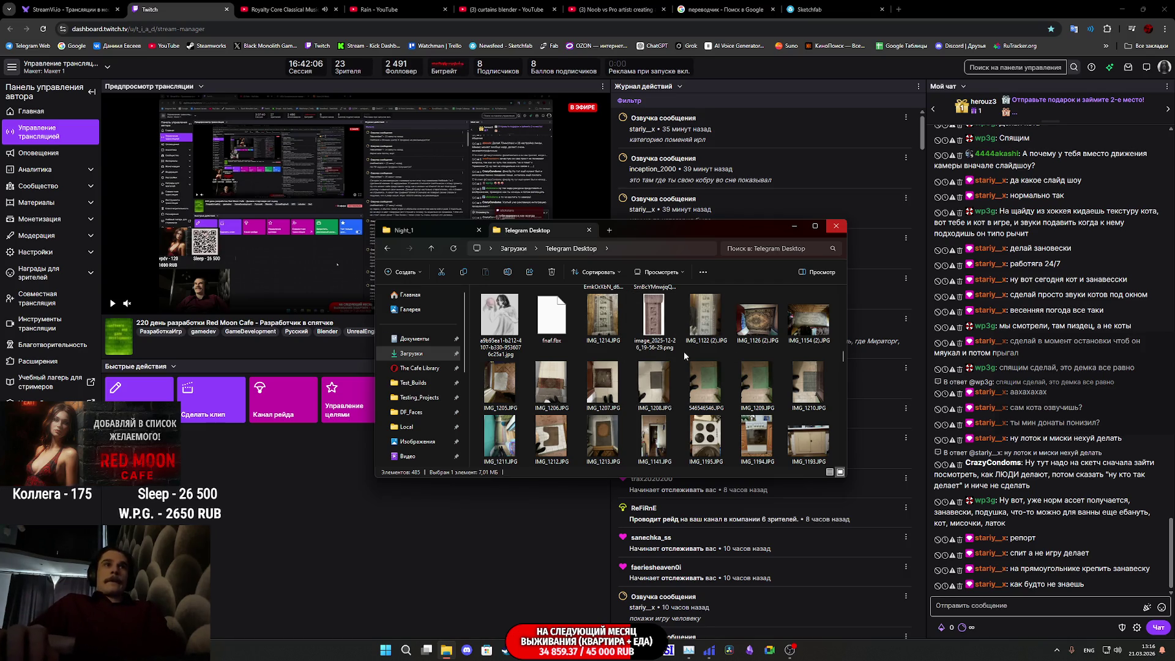
# Step: Find IMG_1134.JPG in the Telegram Desktop downloads and open it in Photos
pyautogui.scroll(-2, 670, 356)
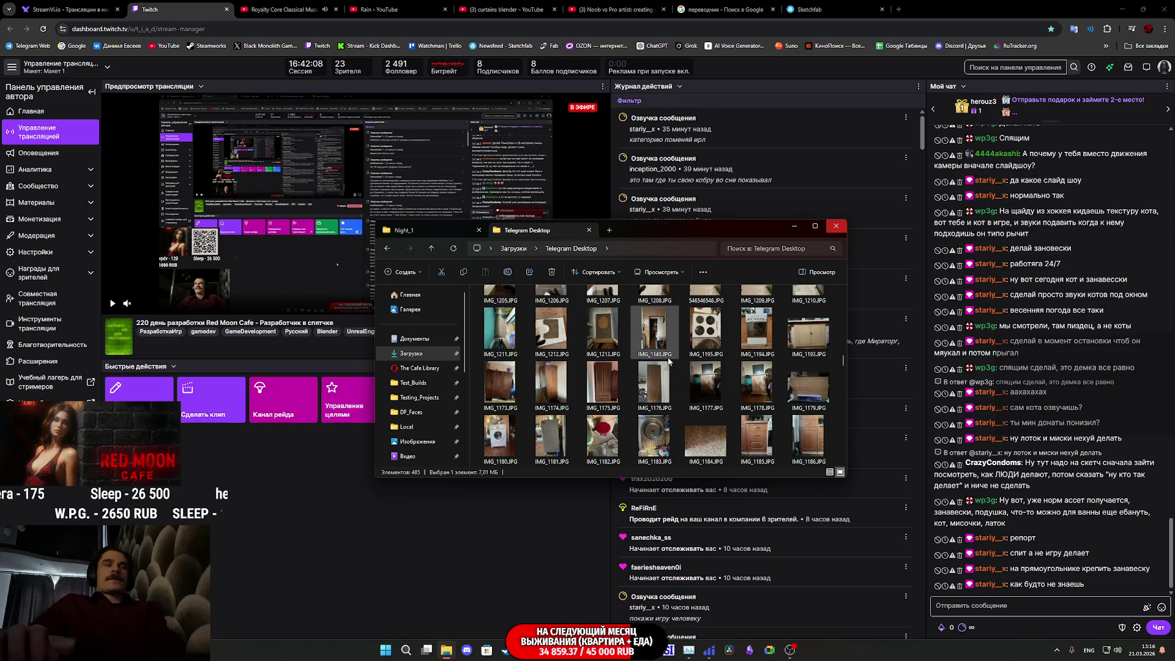
pyautogui.scroll(-4, 668, 362)
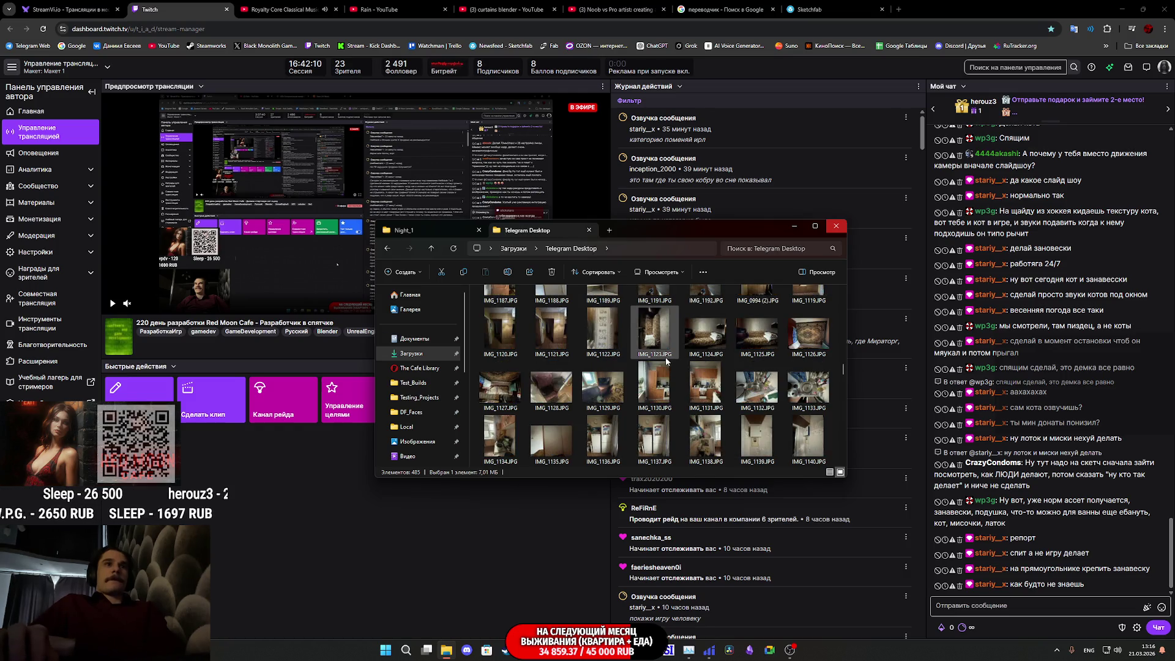
pyautogui.scroll(-2, 667, 361)
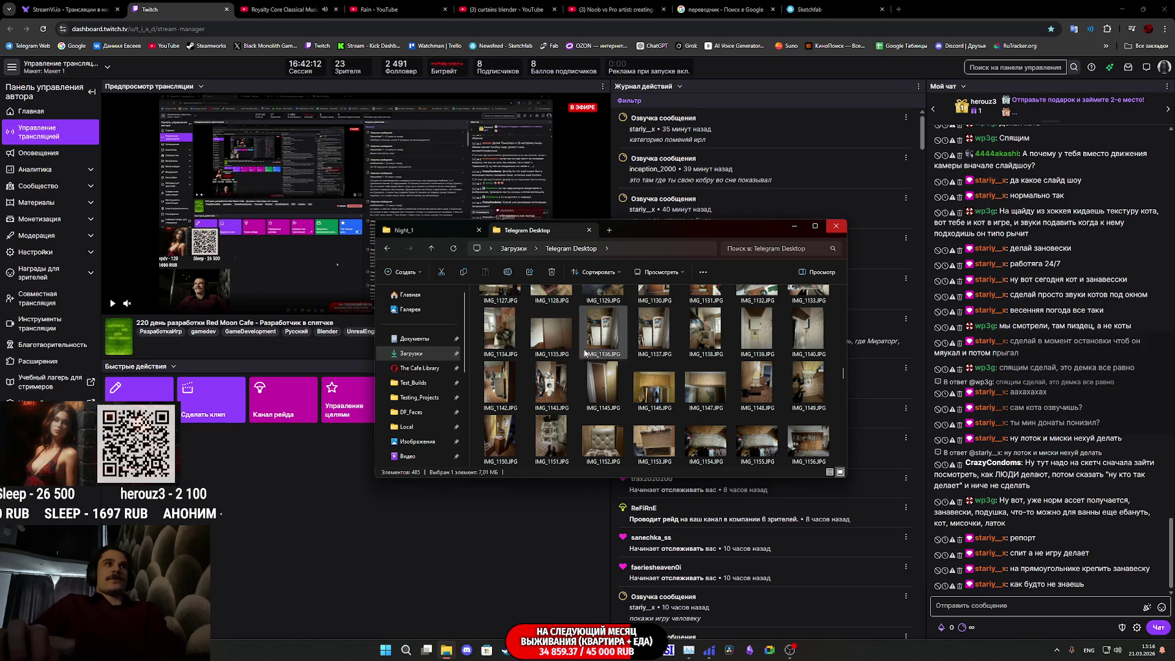
pyautogui.click(496, 331)
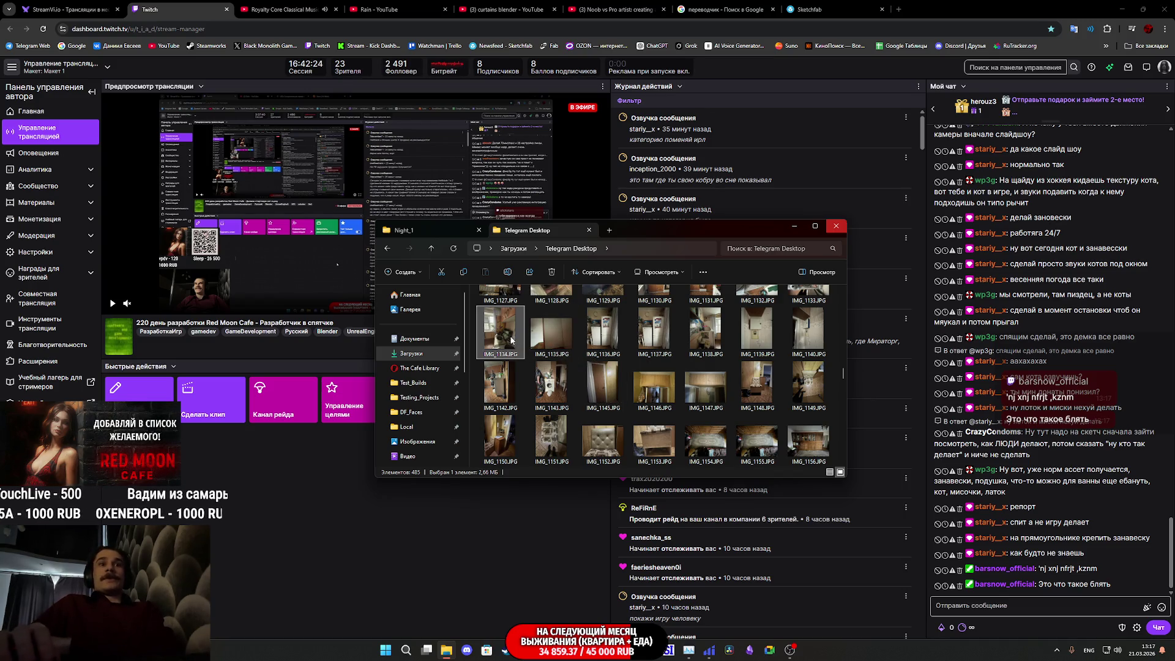
pyautogui.doubleClick(599, 406)
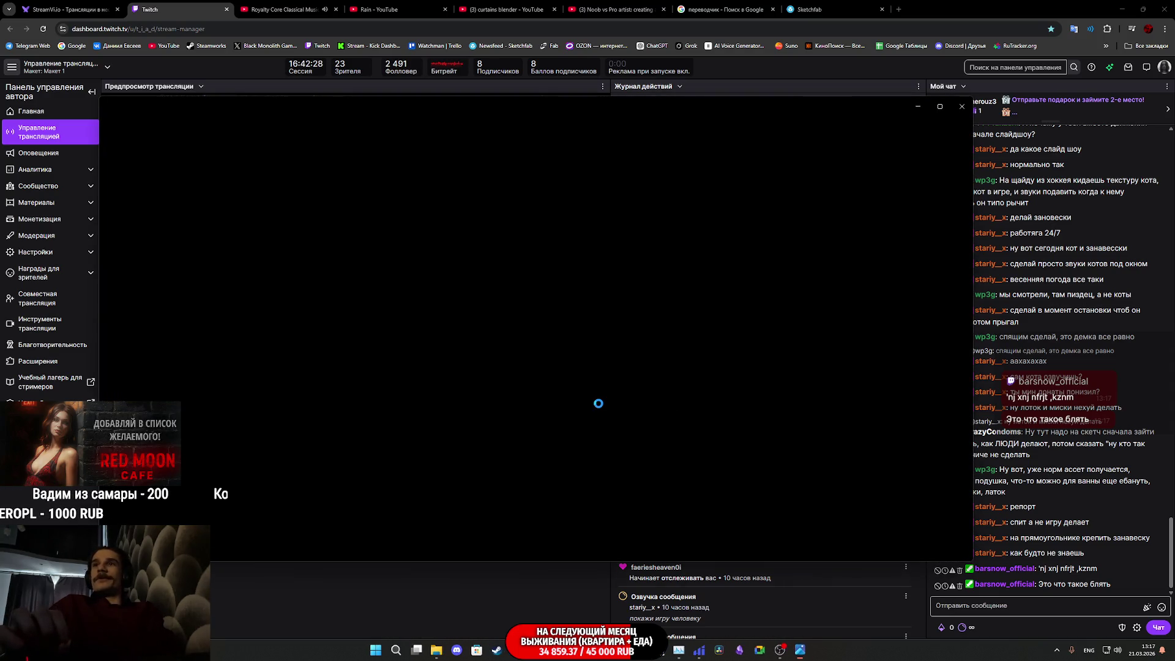
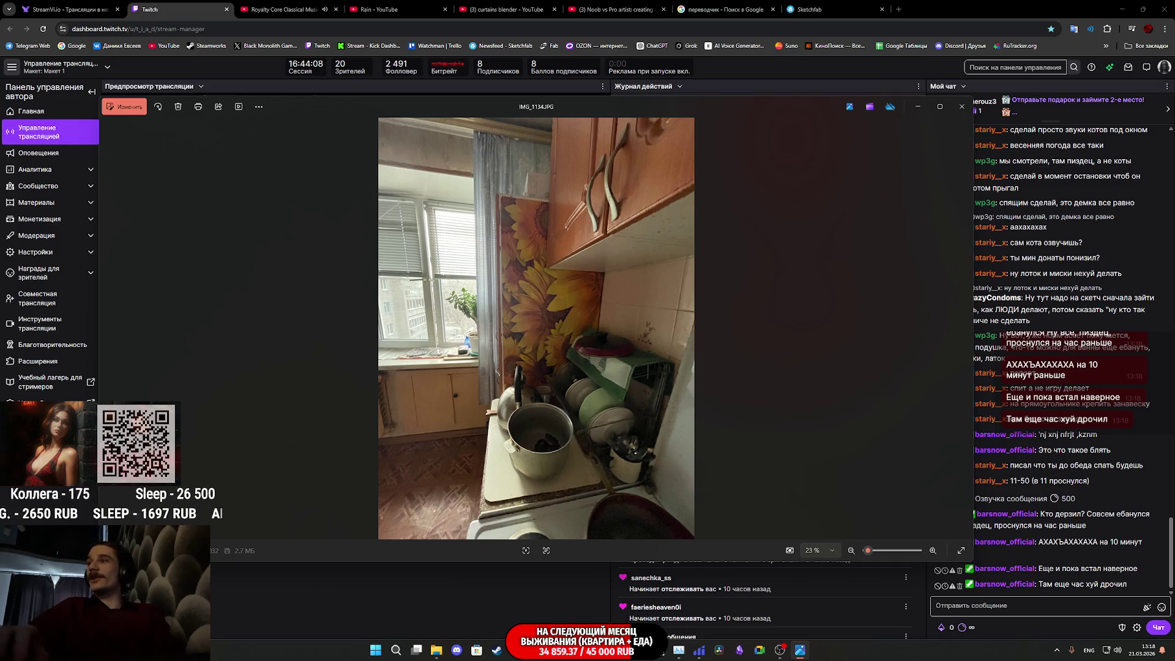
# Step: Page back and forth through the kitchen photos to IMG_1136 with the two white refrigerators
pyautogui.moveTo(1125, 654)
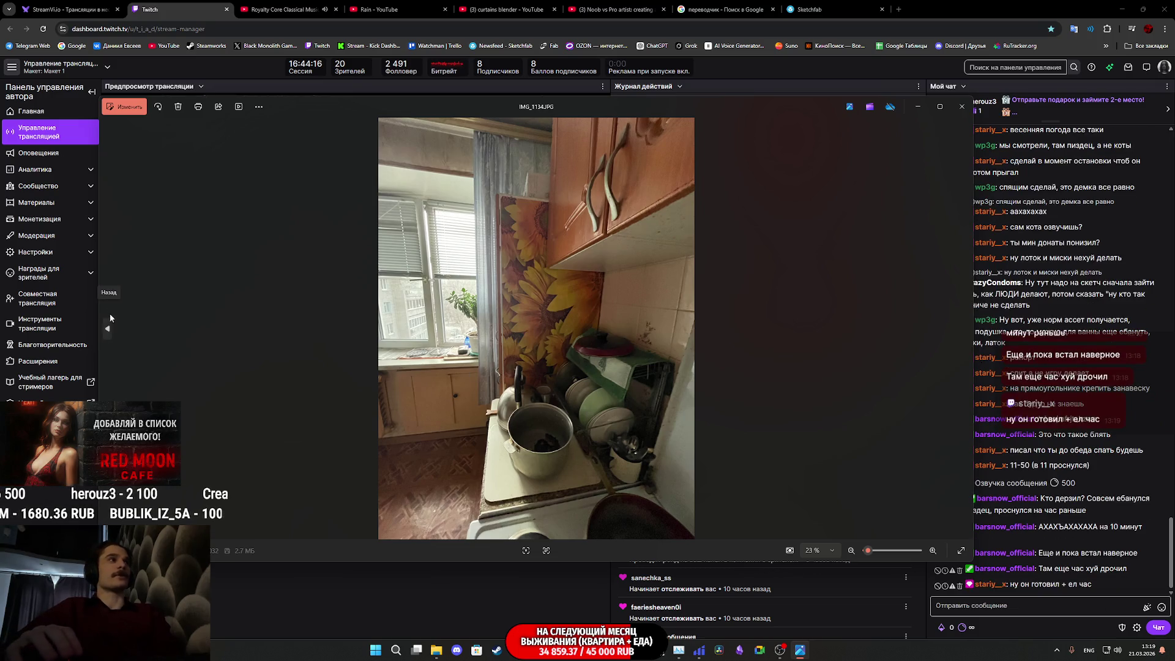
pyautogui.click(108, 330)
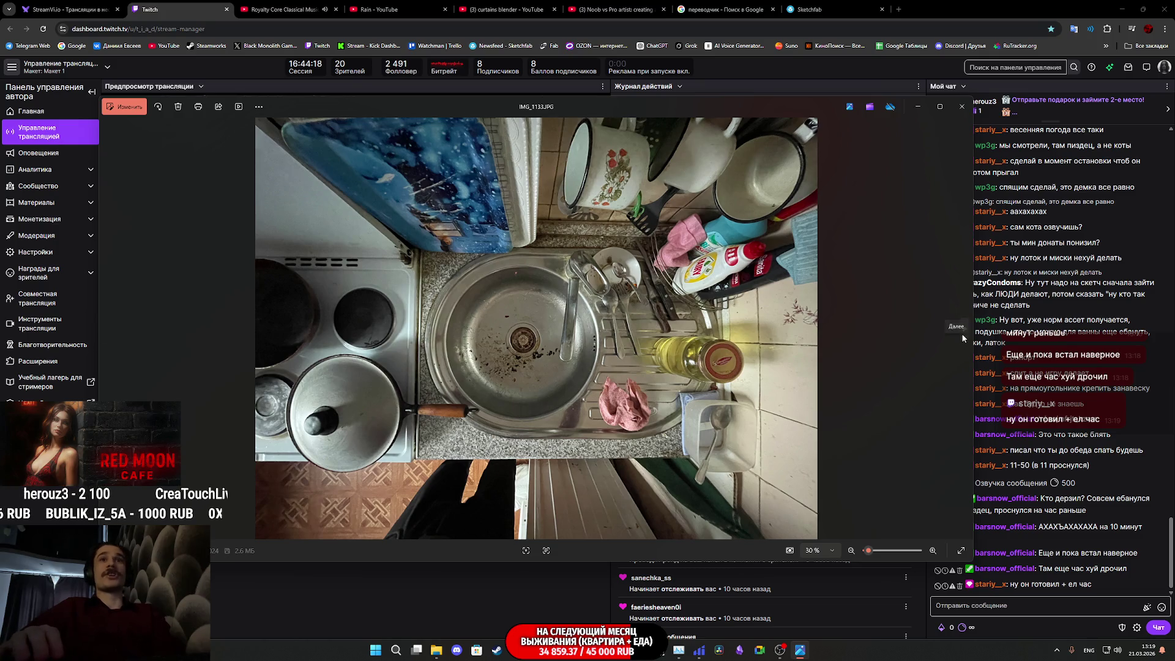
pyautogui.click(964, 334)
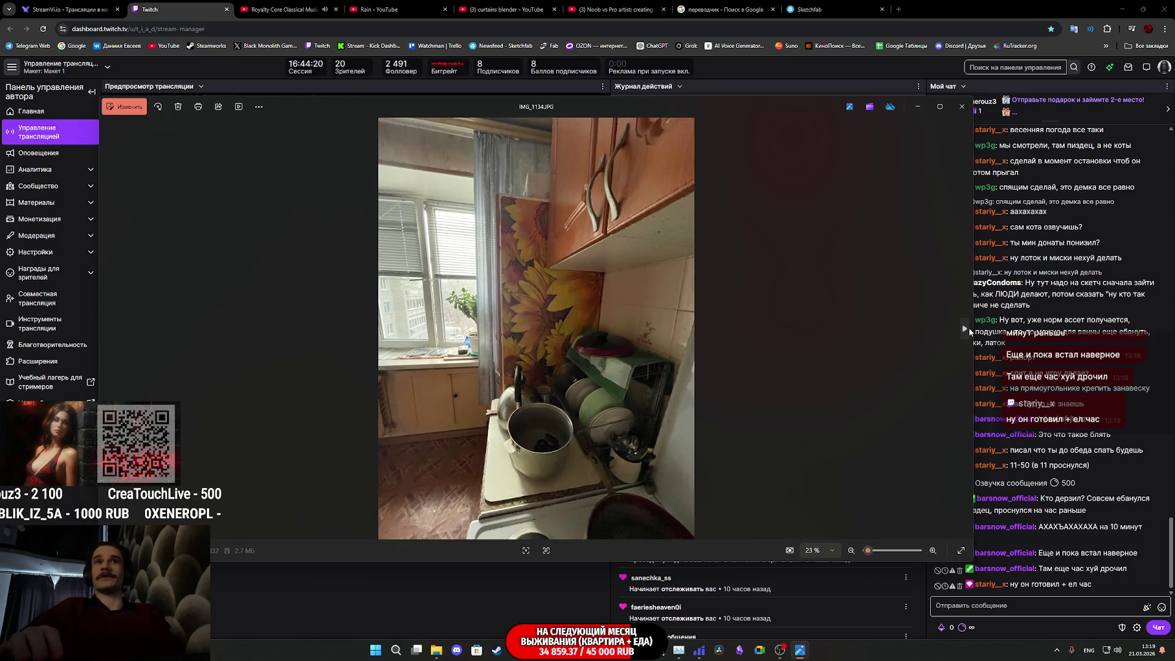
pyautogui.click(969, 332)
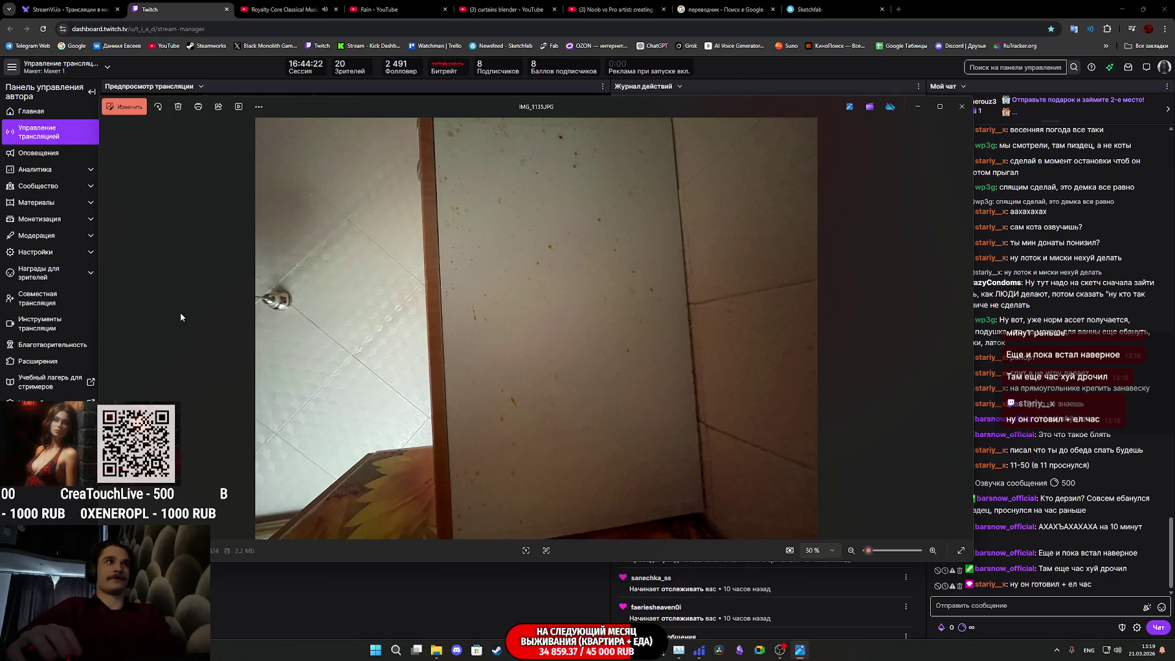
pyautogui.click(116, 319)
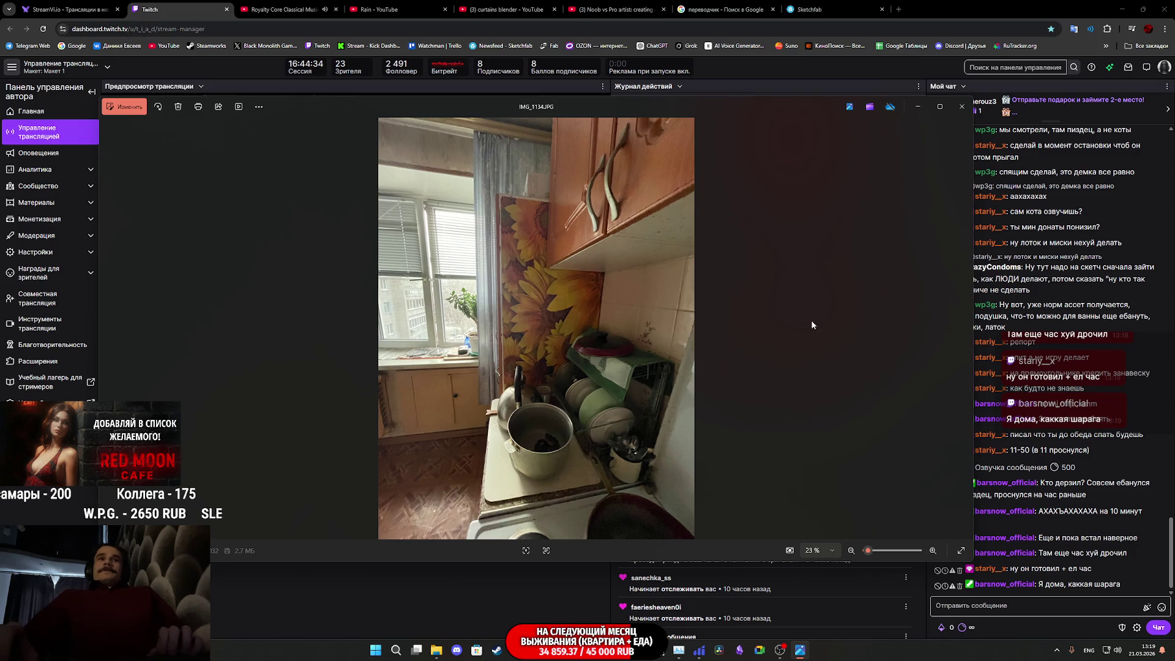
pyautogui.press('Right')
pyautogui.press('Right')
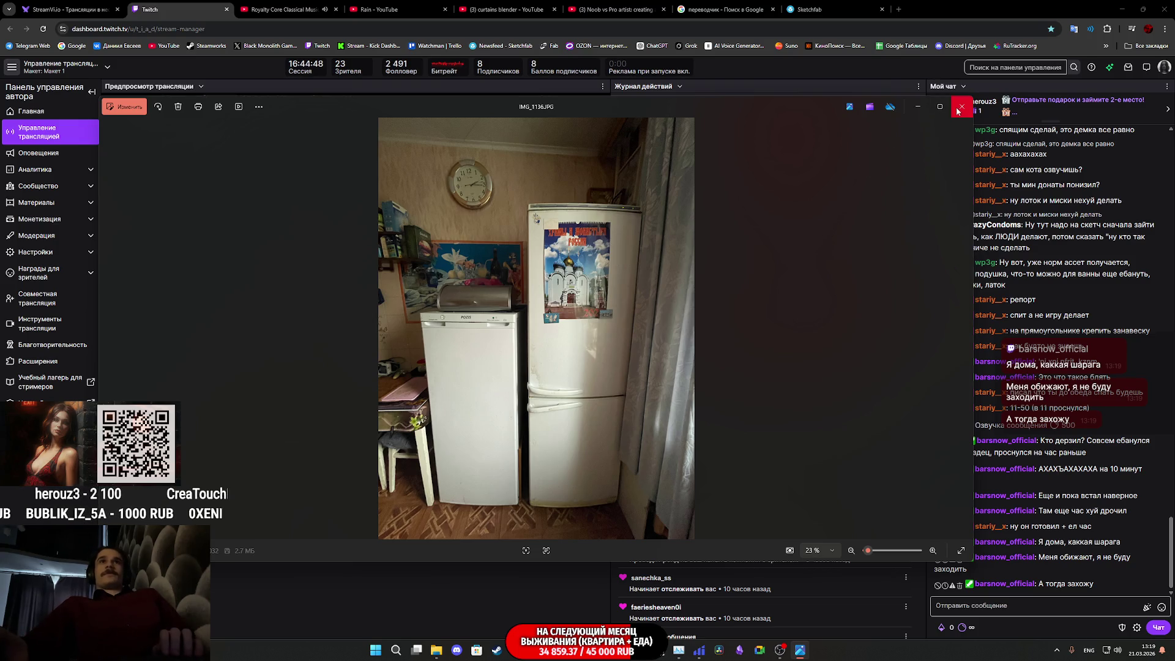
# Step: Shift the Photos window left and advance through IMG_1137 and IMG_1138 to IMG_1139
pyautogui.moveTo(821, 106); pyautogui.dragTo(781, 107)
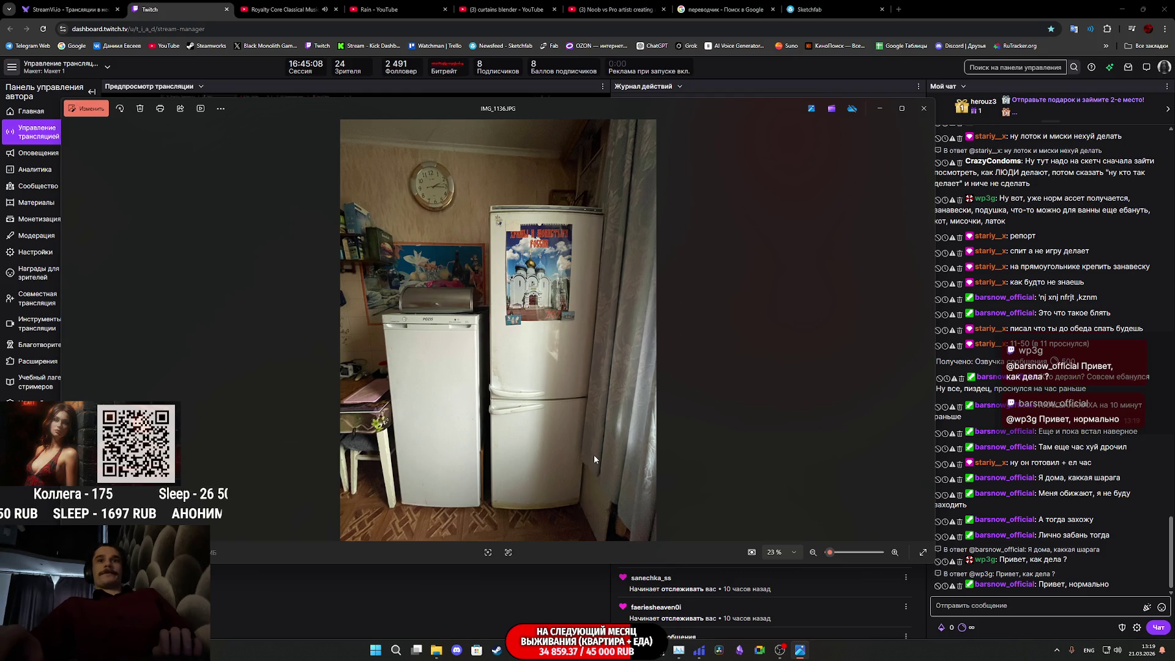
pyautogui.press('Right')
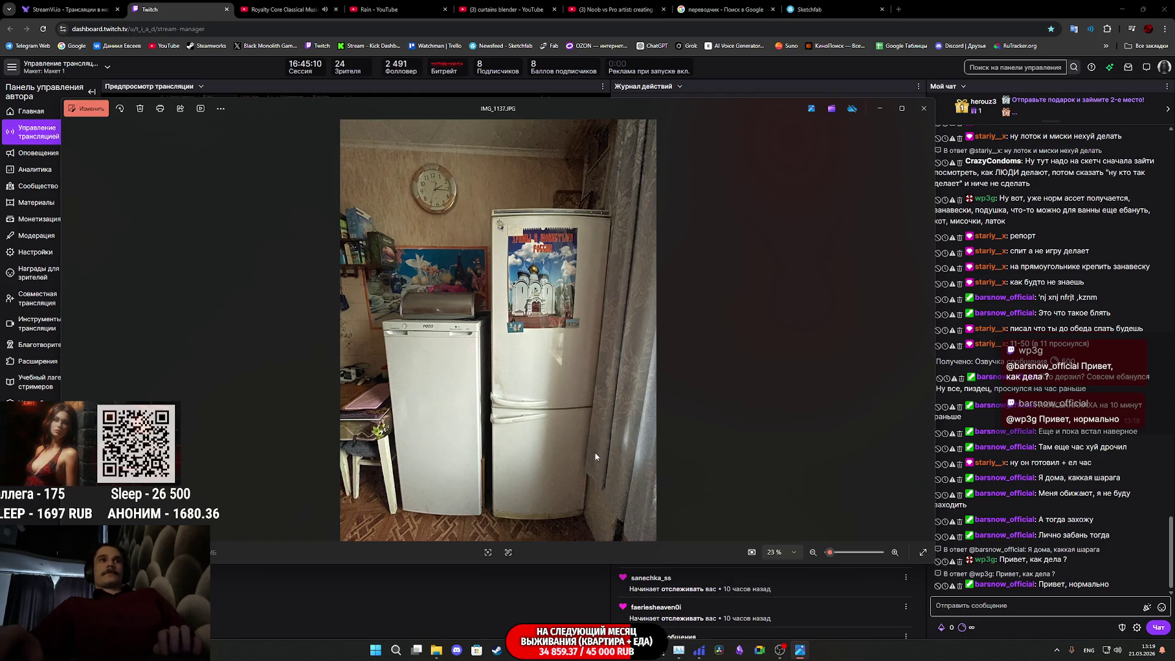
pyautogui.press('Right')
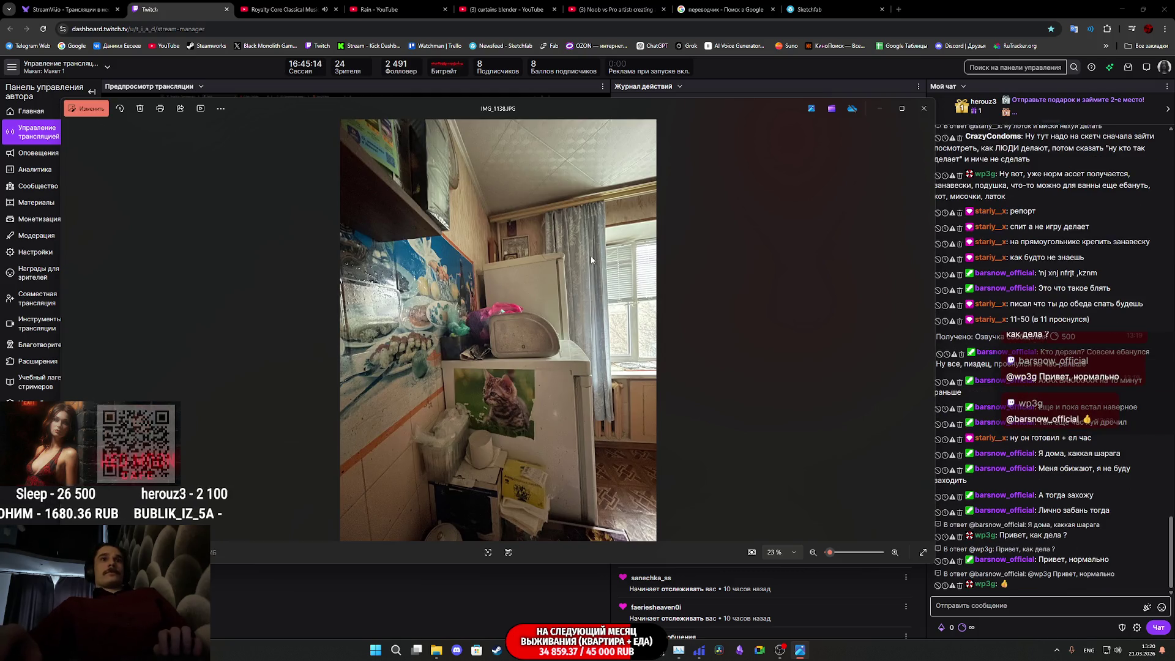
pyautogui.press('Right')
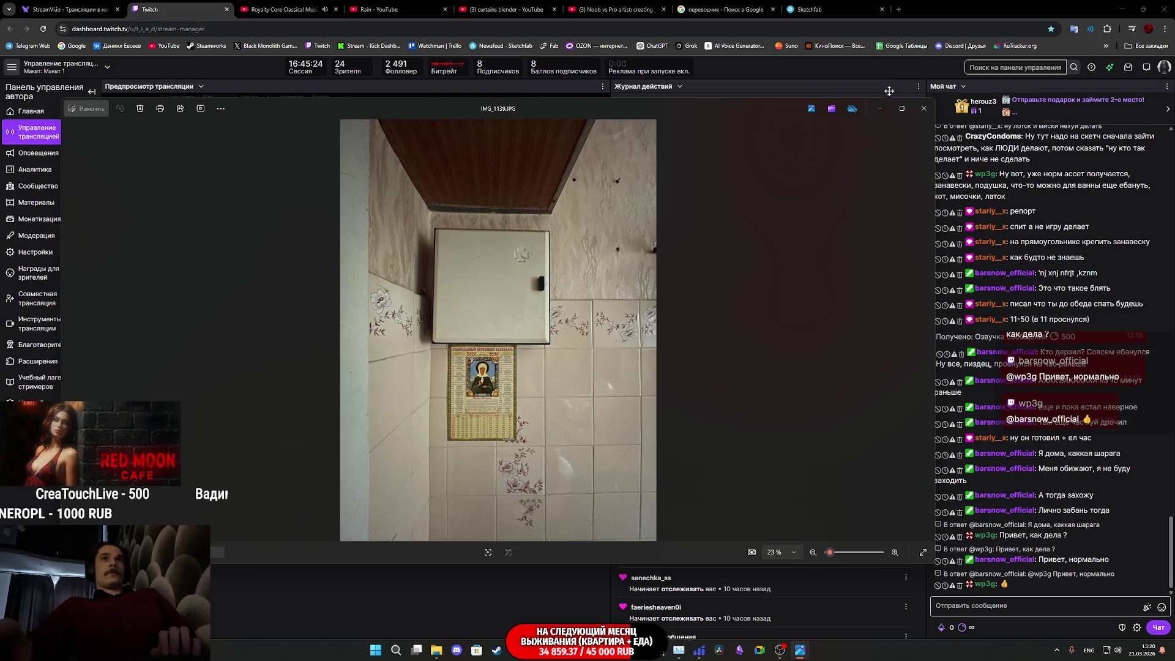
# Step: Minimize and restore the photo viewer, then switch to the Unreal Engine editor
pyautogui.moveTo(802, 652)
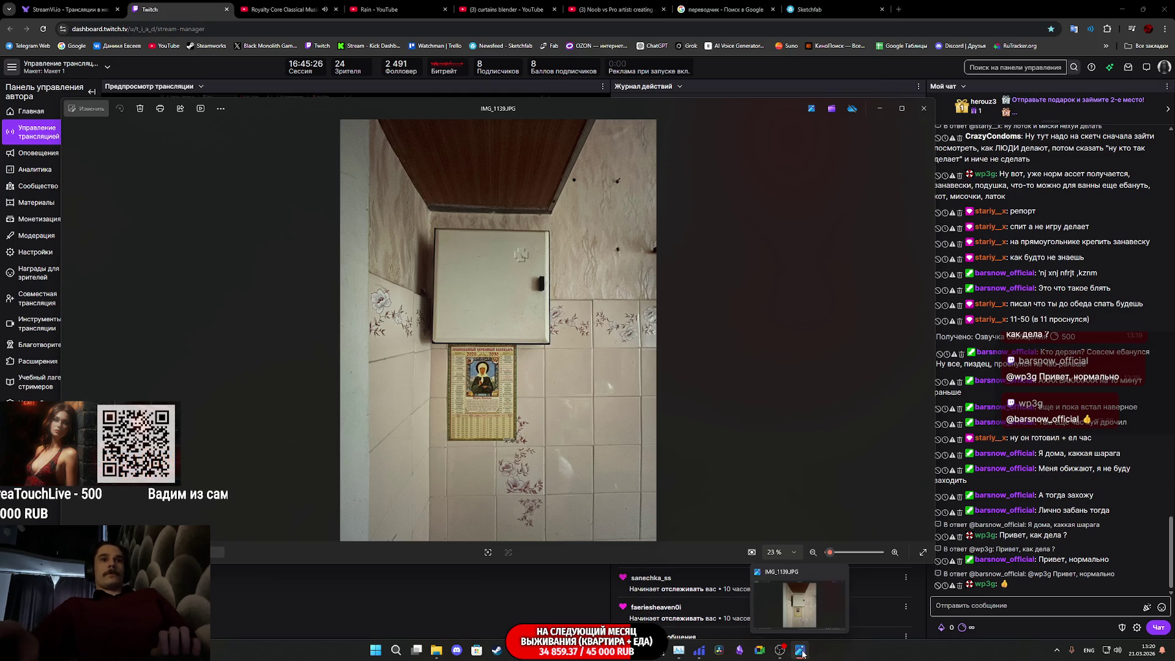
pyautogui.moveTo(799, 603)
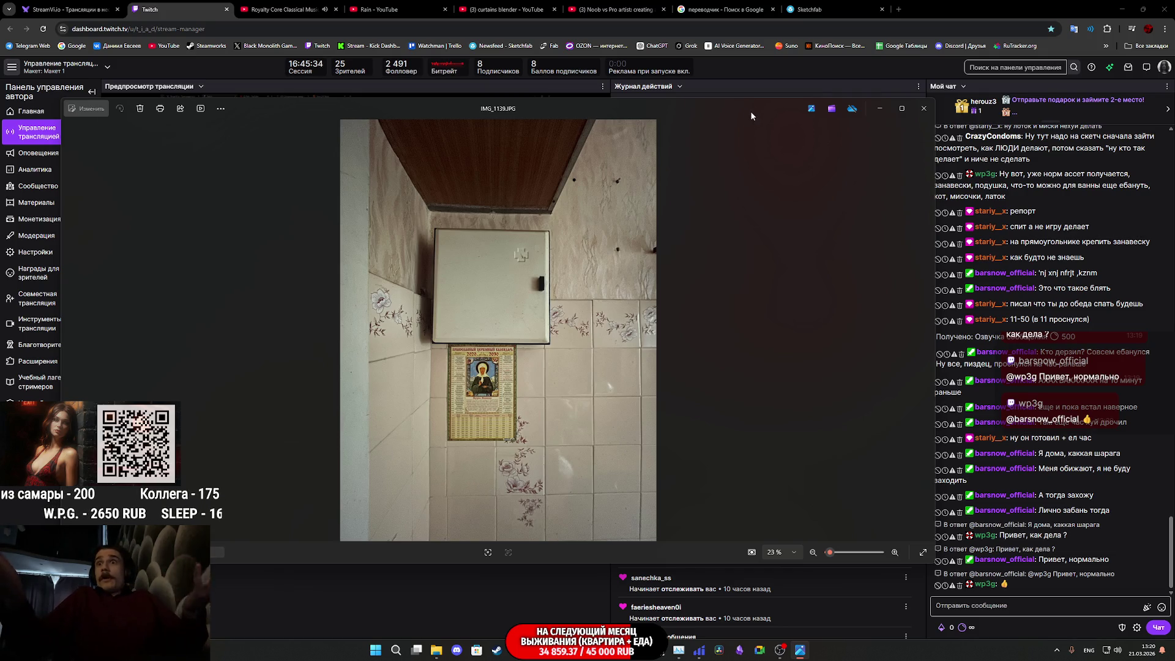
pyautogui.click(981, 12)
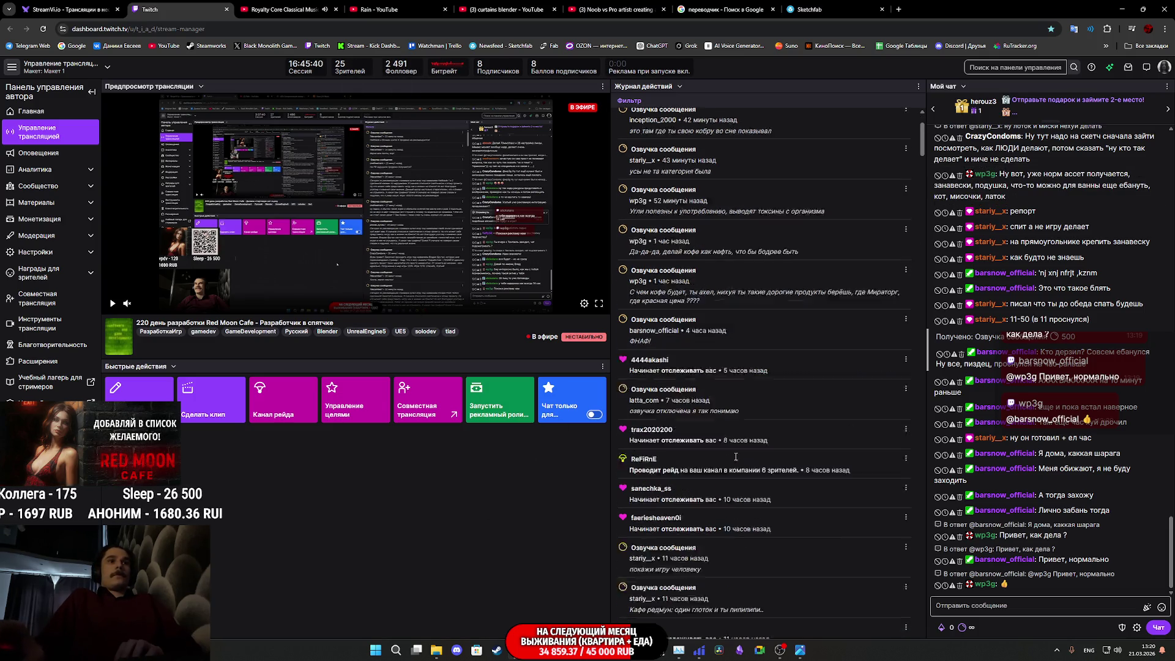
pyautogui.click(802, 649)
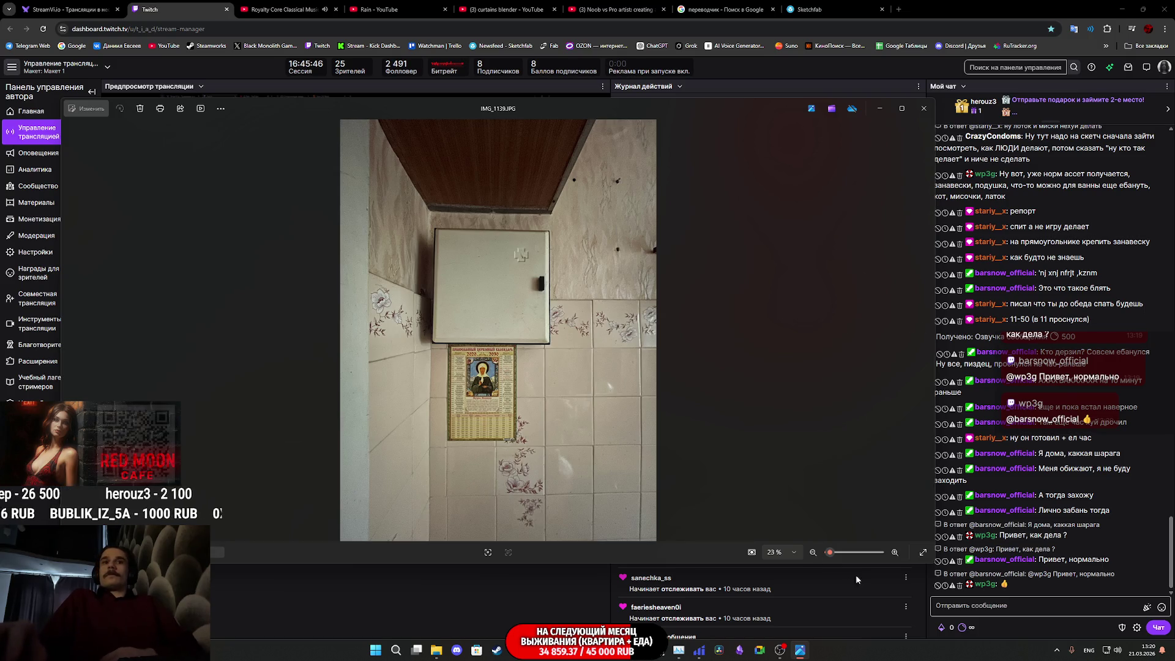
pyautogui.moveTo(679, 657)
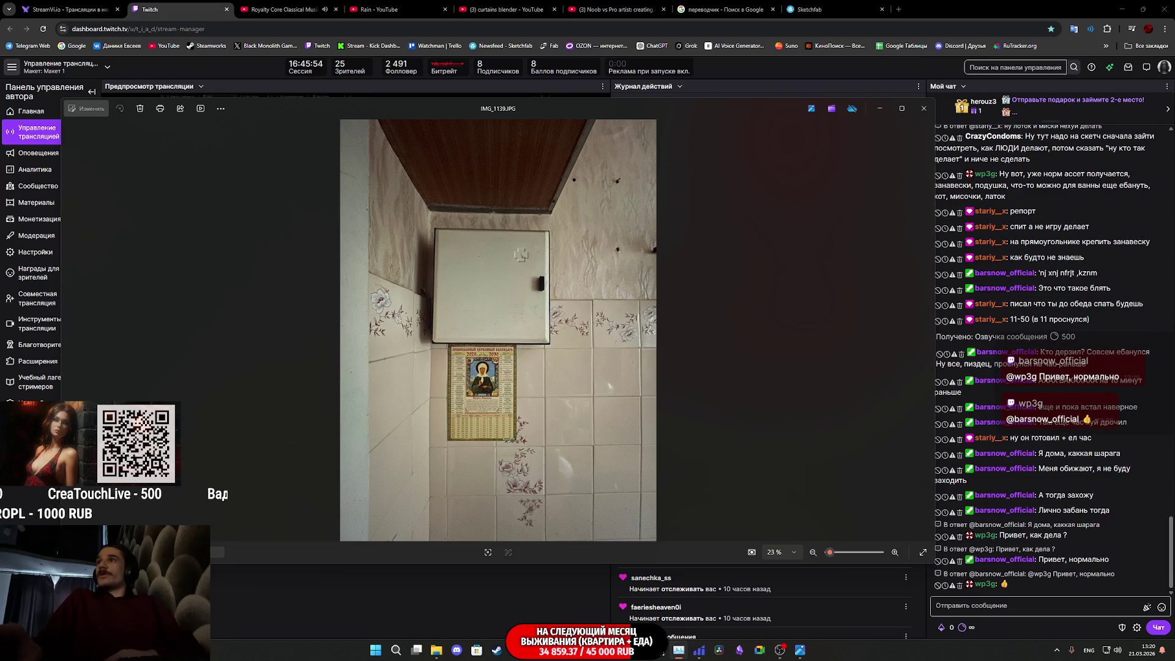
pyautogui.hotkey('alt', 'Tab')
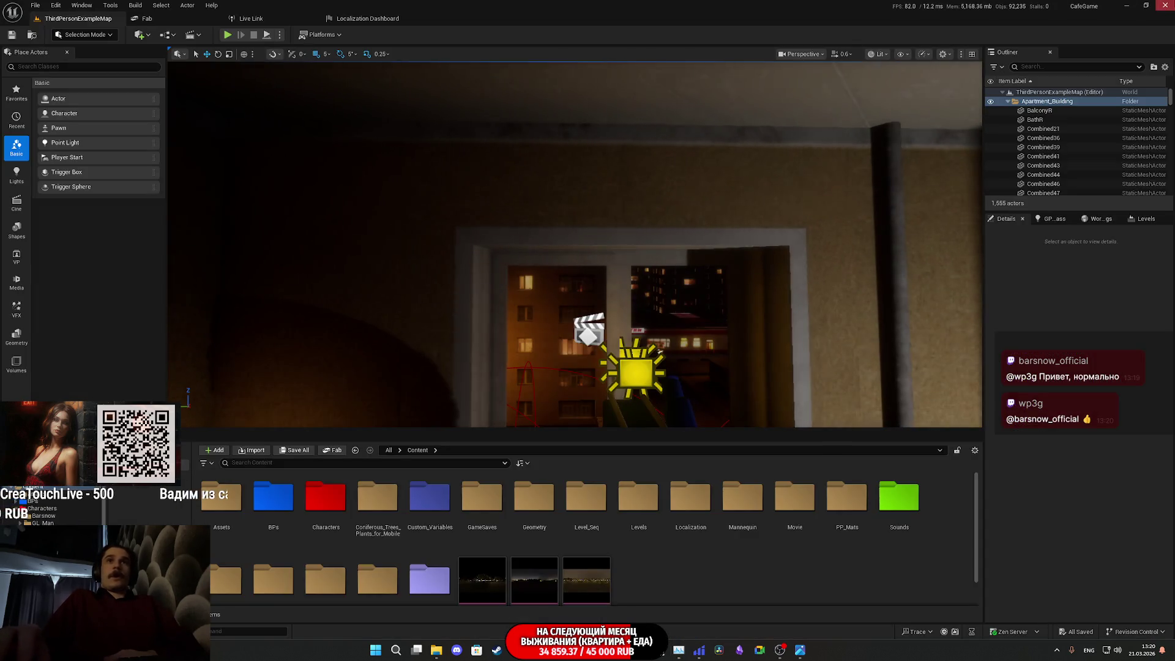
# Step: Switch back from Unreal Engine and send the Photos viewer behind the browser
pyautogui.hotkey('alt', 'Tab')
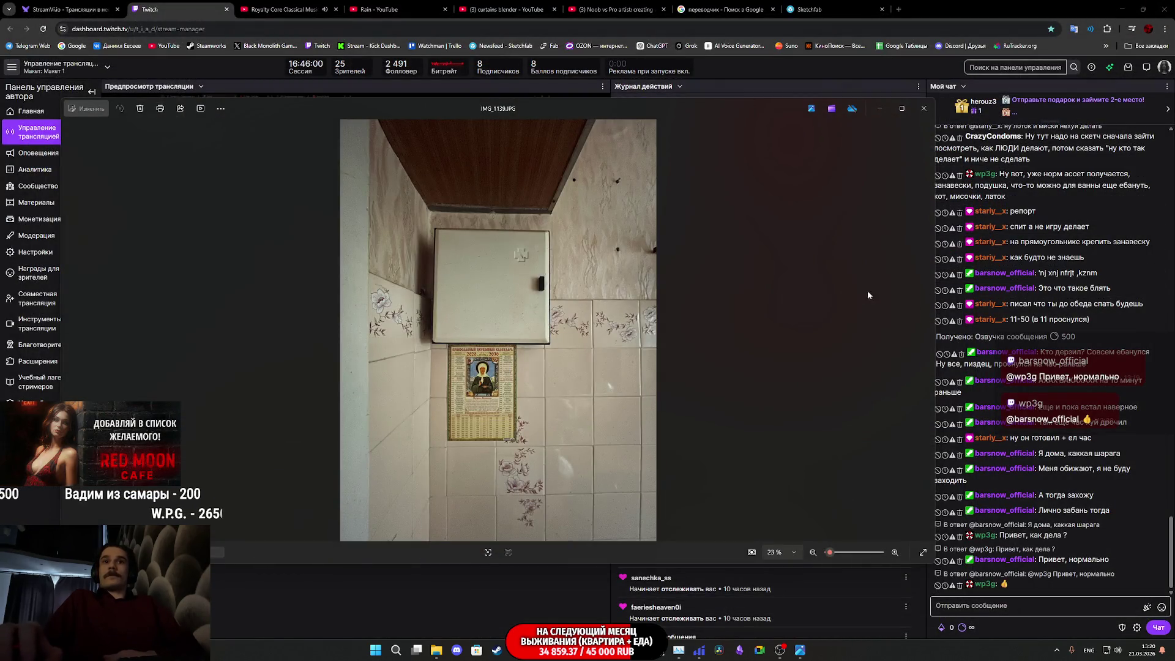
pyautogui.click(952, 4)
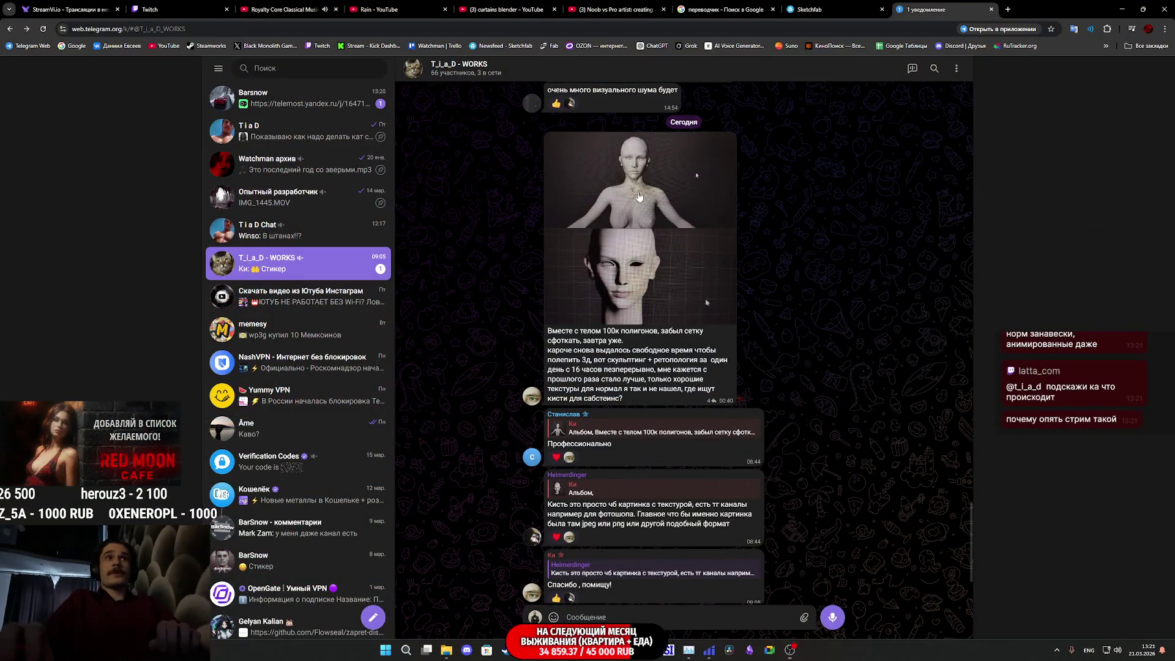
pyautogui.click(638, 193)
pyautogui.press('Right')
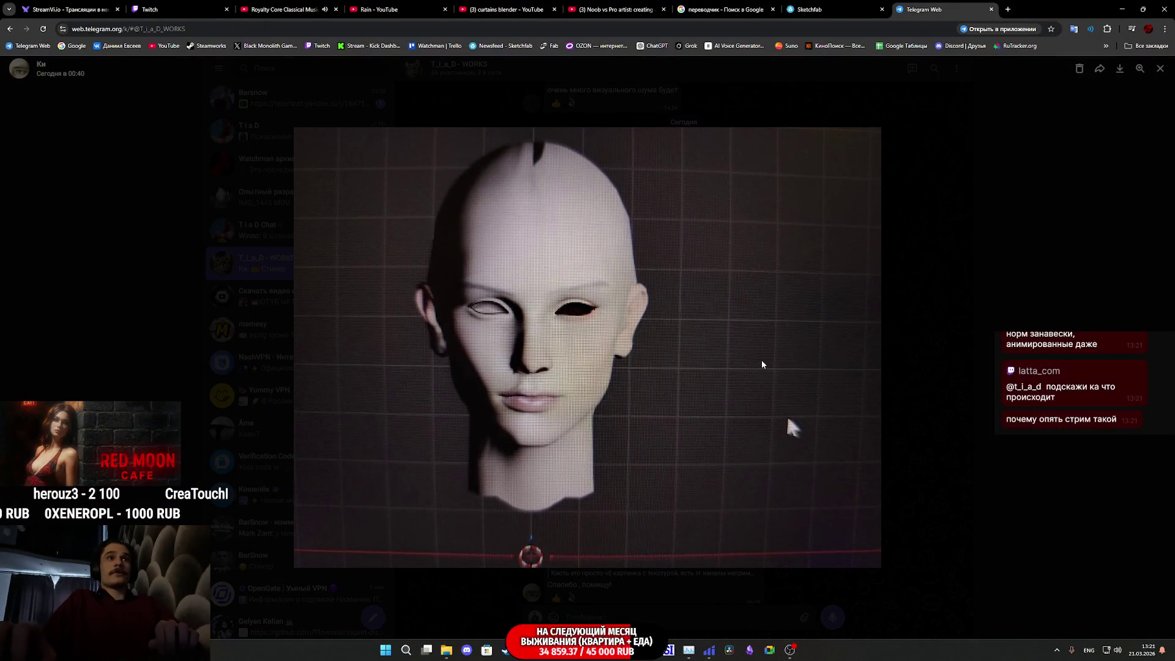
pyautogui.press('Left')
pyautogui.press('Right')
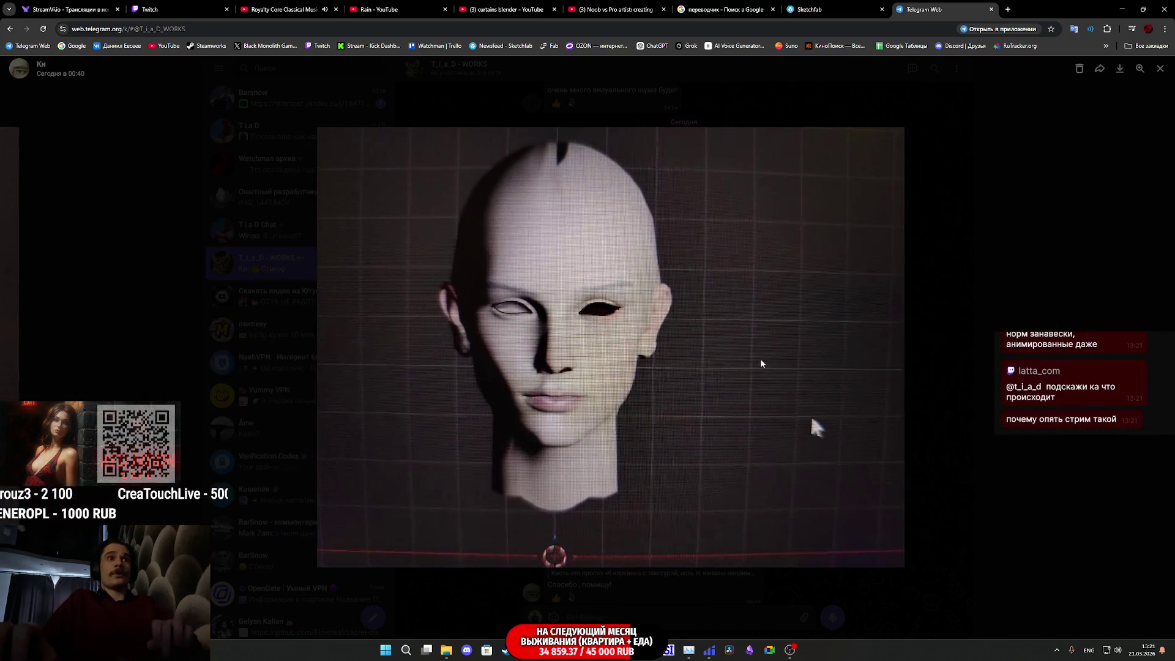
pyautogui.click(927, 327)
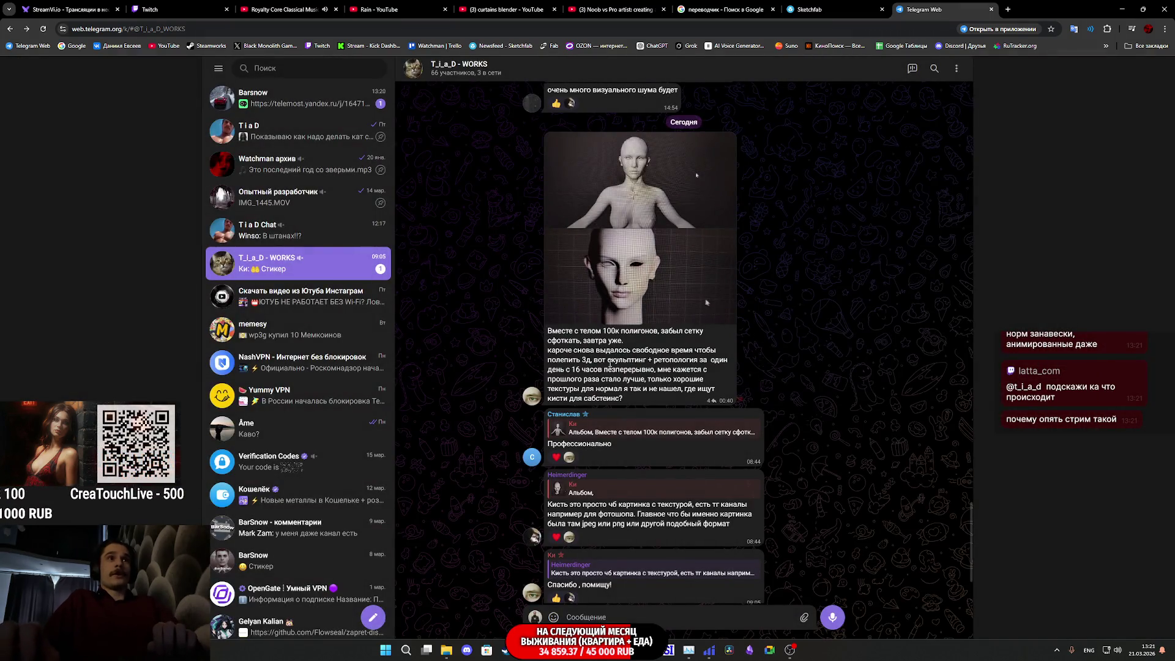
pyautogui.scroll(-2, 608, 331)
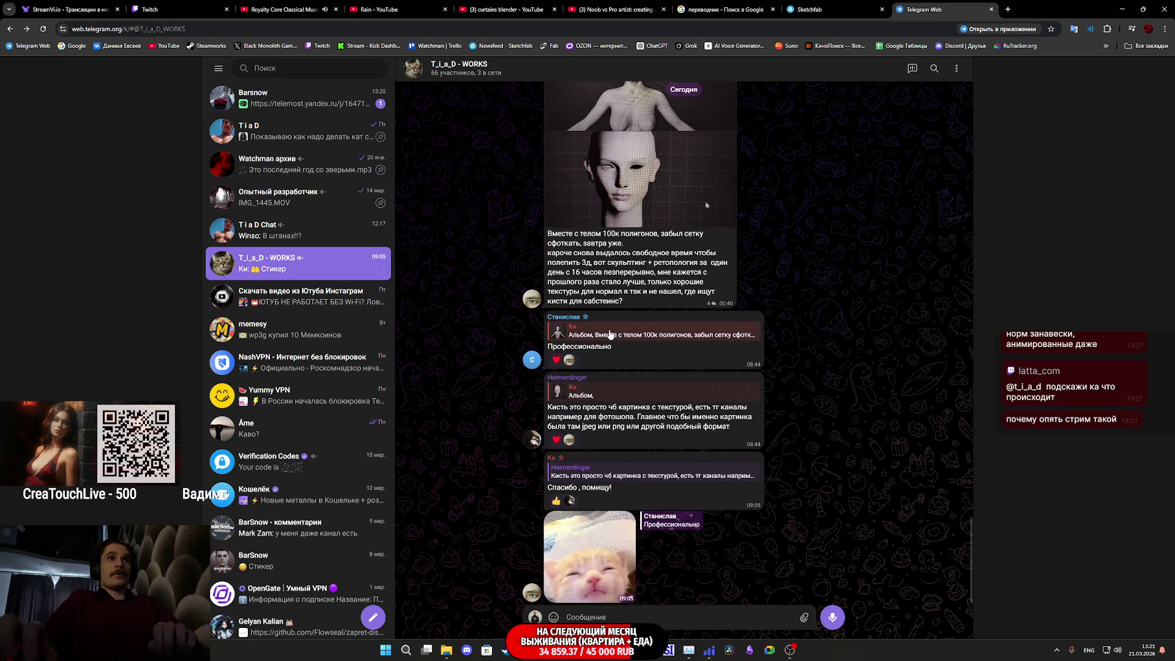
pyautogui.scroll(2, 638, 339)
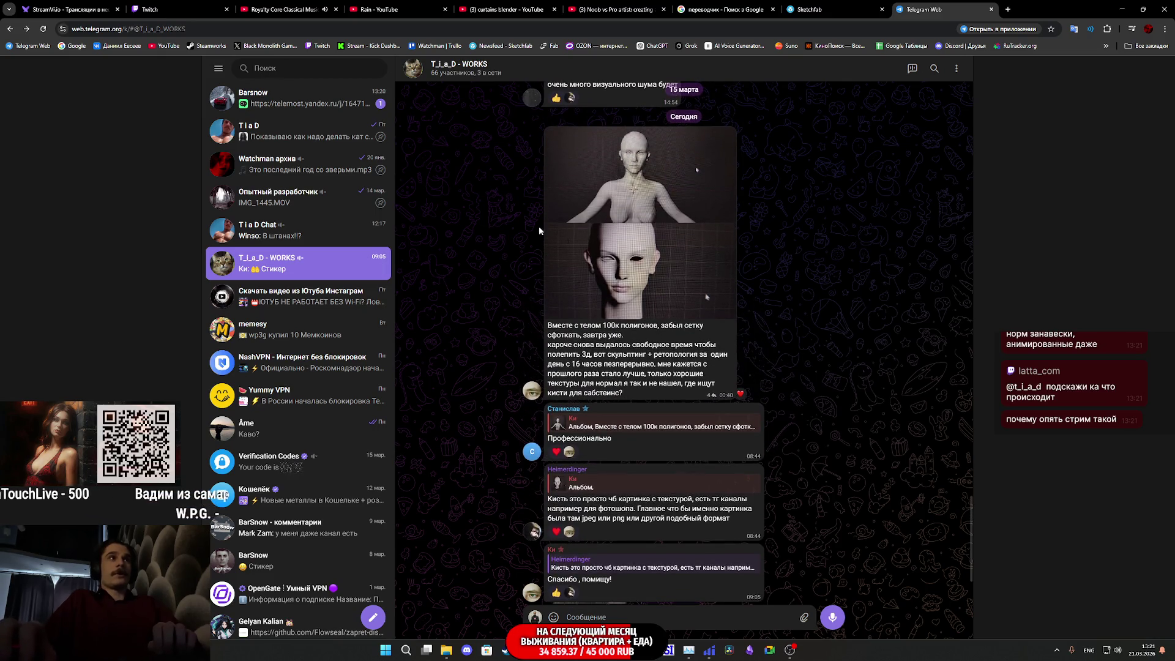
pyautogui.click(353, 107)
# Step: Open the telemost.yandex.ru call link in a new tab, then view another channel
pyautogui.middleClick(606, 380)
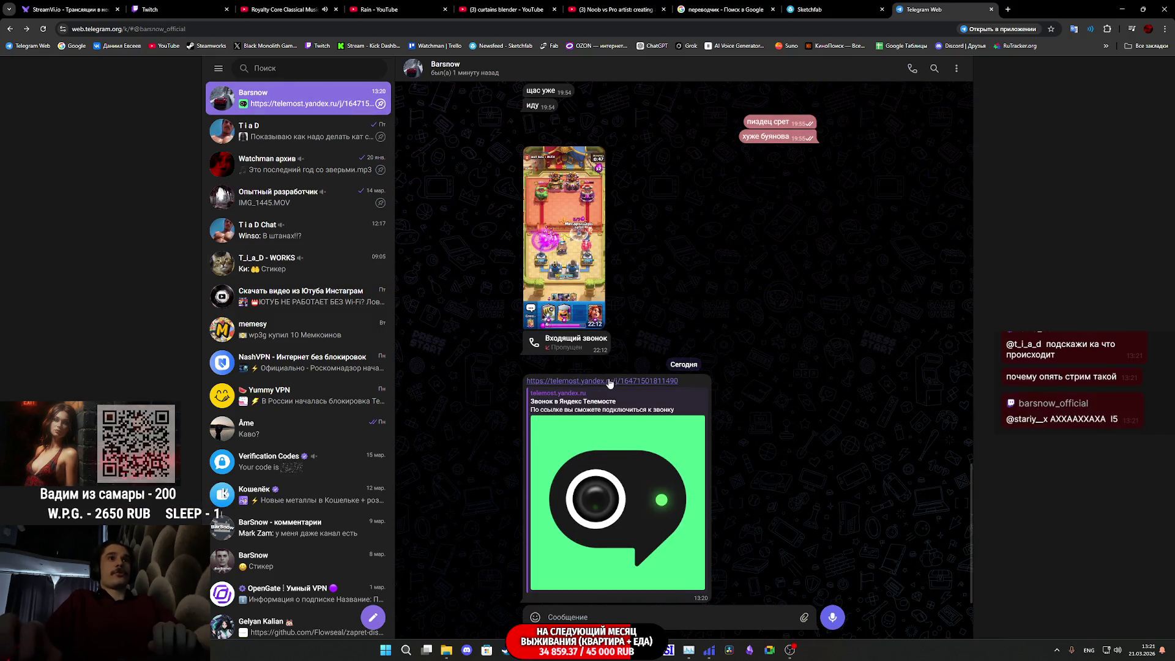
pyautogui.click(384, 131)
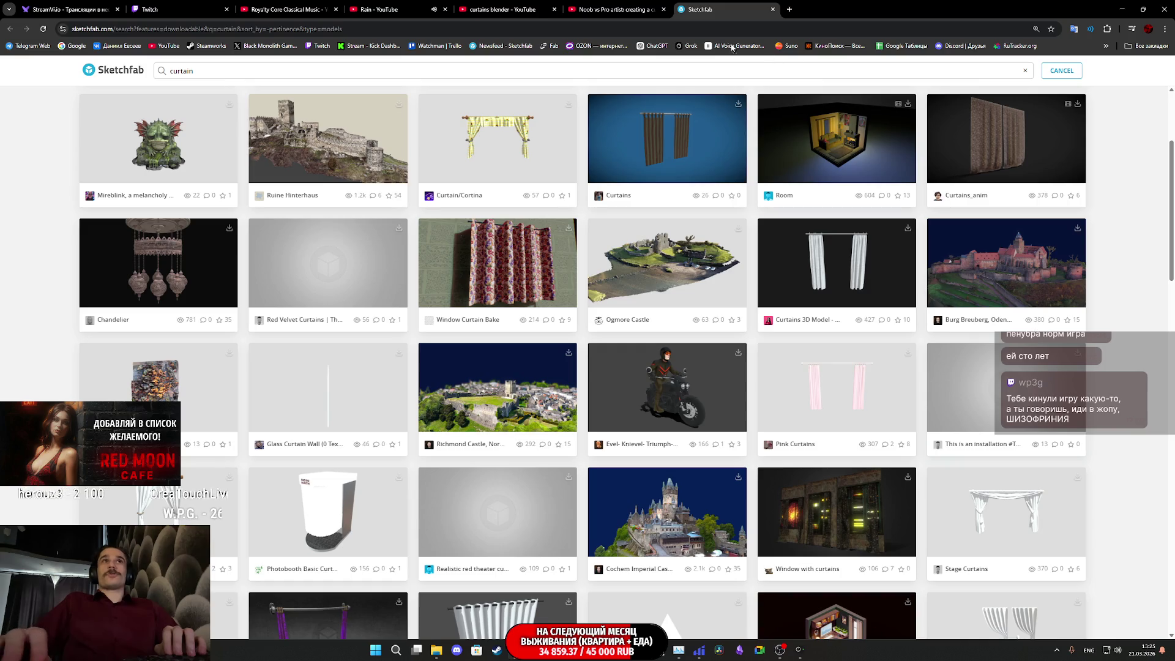
# Step: Switch to the Twitch stream manager browser tab
pyautogui.click(192, 5)
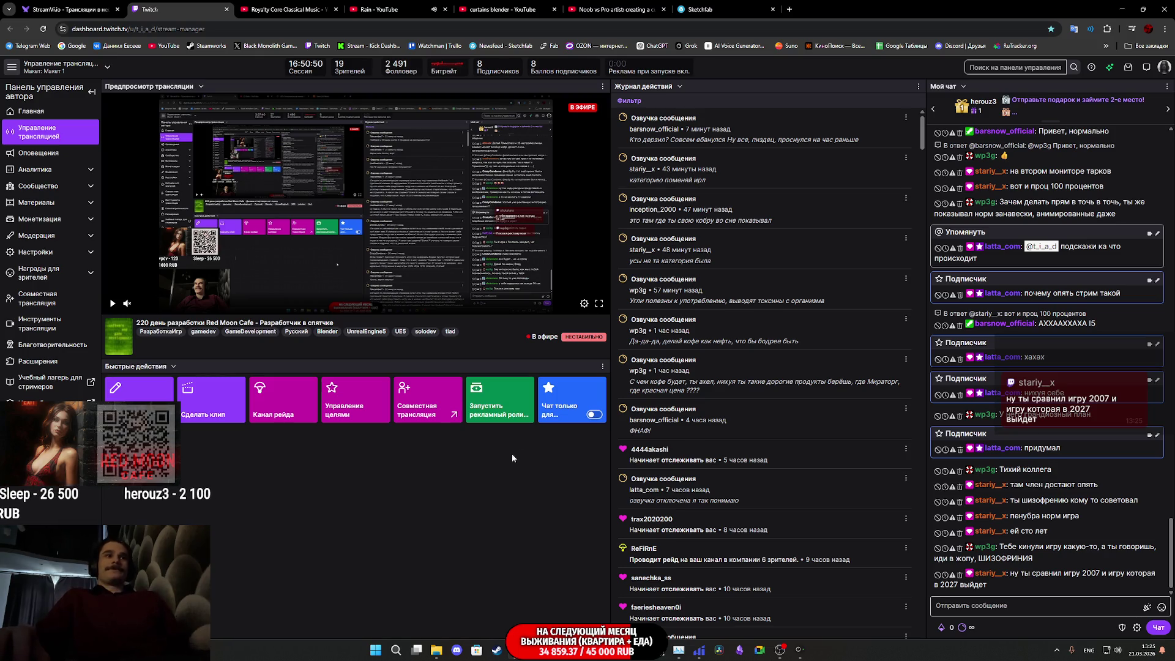
# Step: Minimize the browser window to reveal the desktop
pyautogui.moveTo(785, 656)
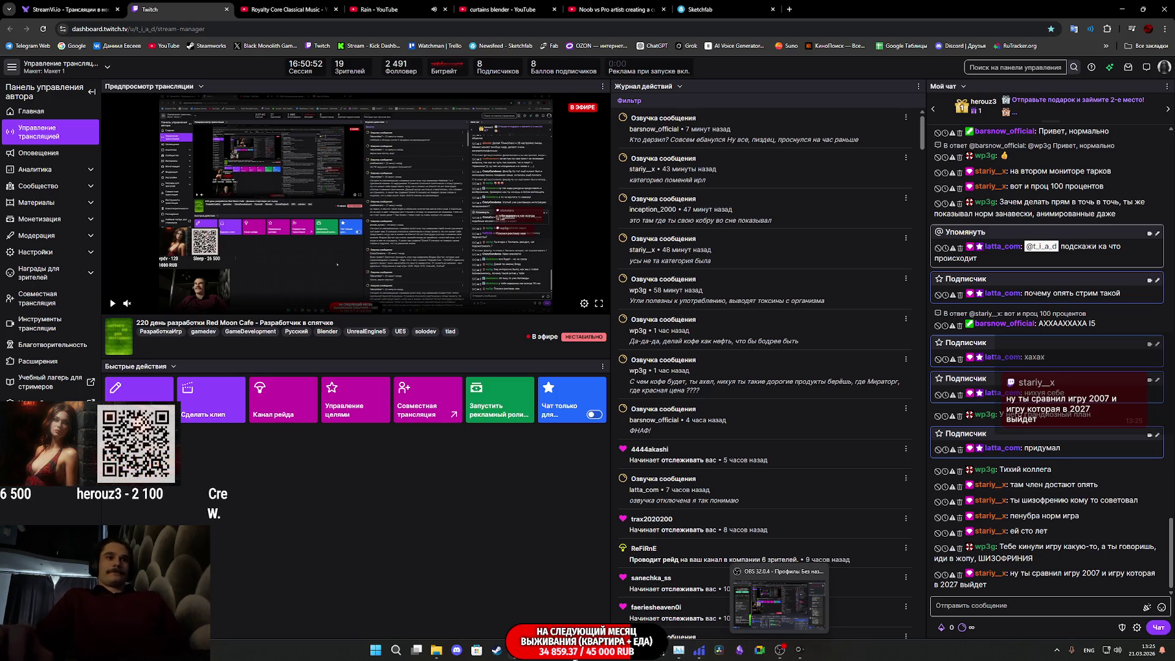
pyautogui.click(1122, 9)
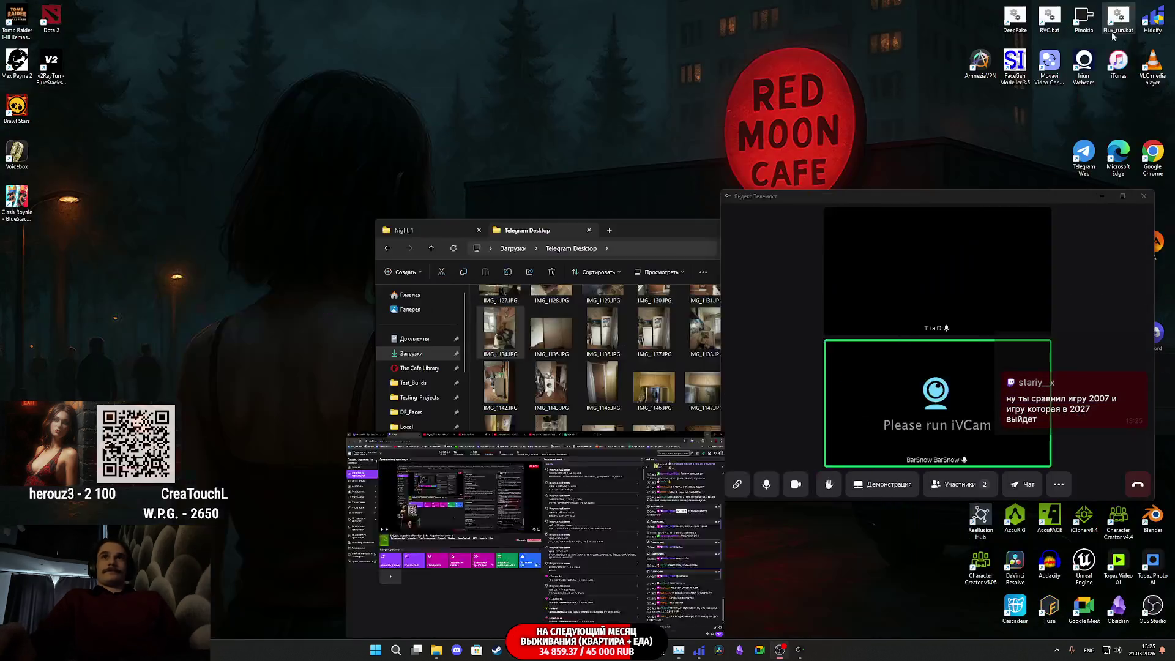
# Step: Move the Telegram Desktop folder window left and launch Blender from its desktop shortcut
pyautogui.moveTo(650, 229); pyautogui.dragTo(369, 216)
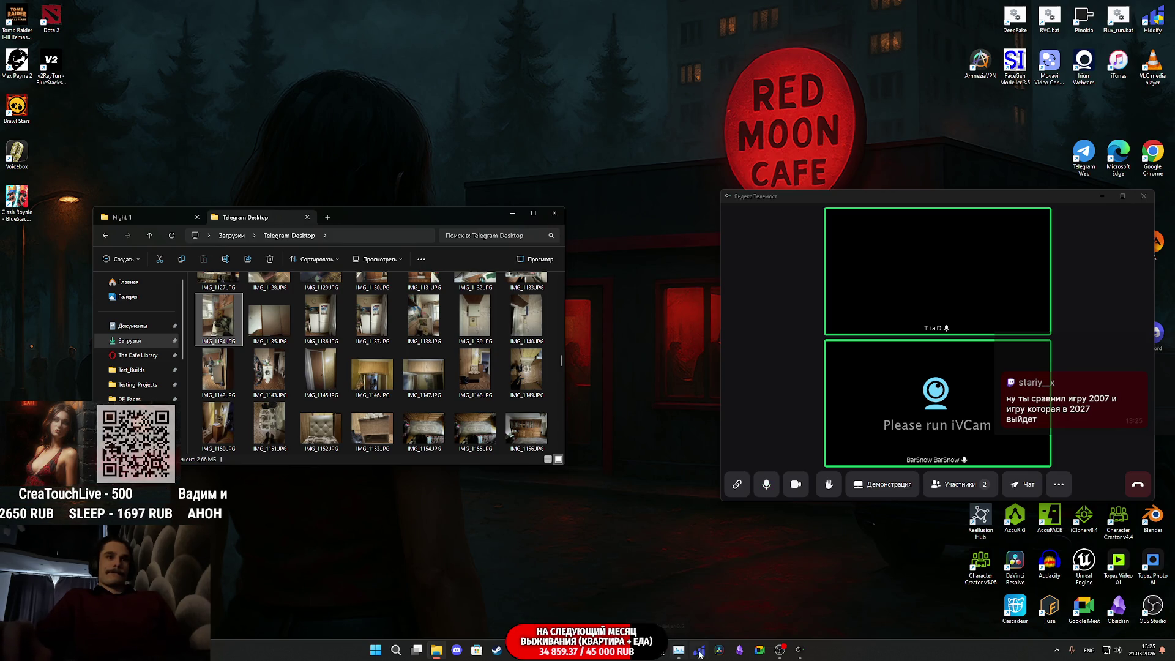
pyautogui.moveTo(700, 654)
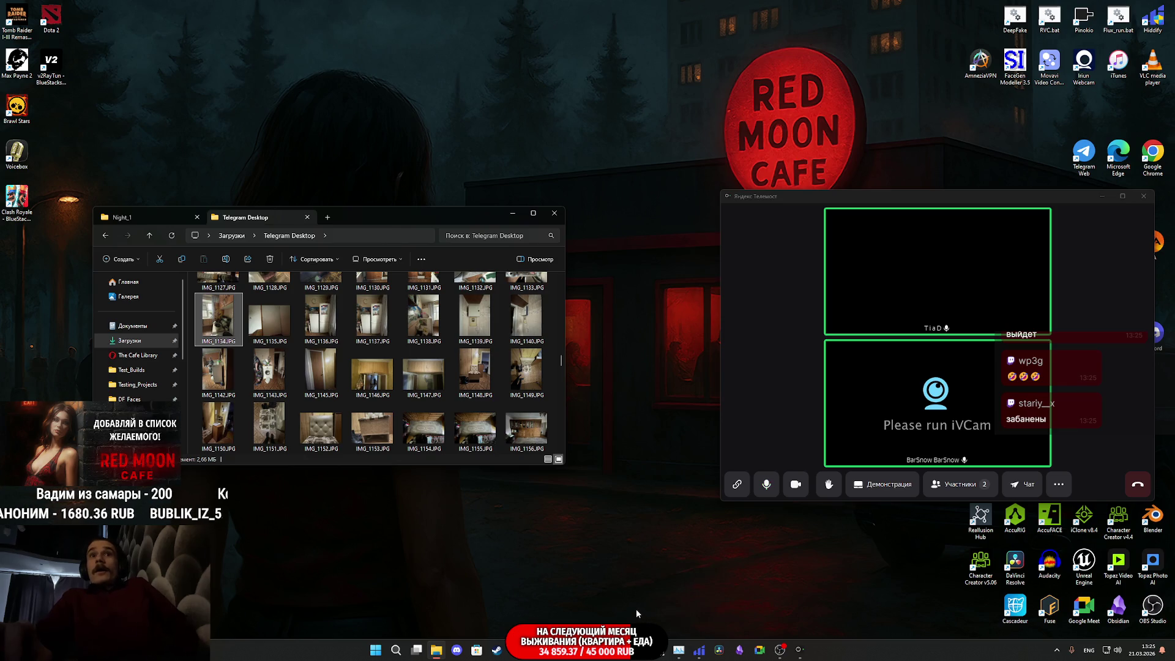
pyautogui.click(1154, 519)
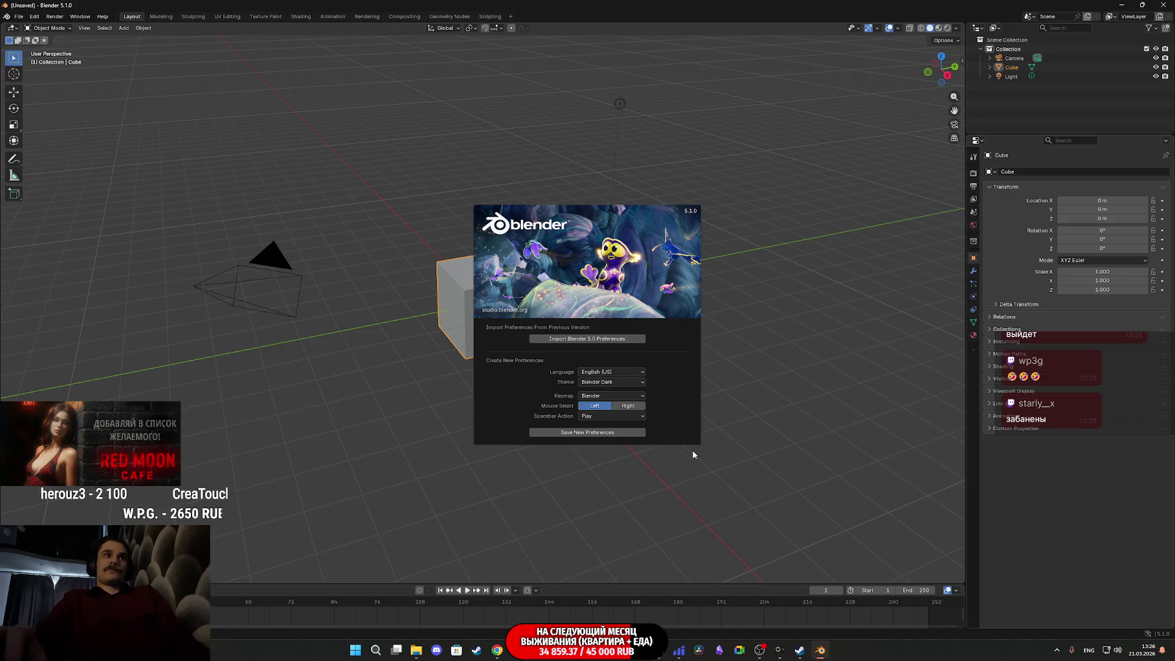
# Step: Keep English (US) as the language, dismiss the splash, and box-select all default objects
pyautogui.click(621, 374)
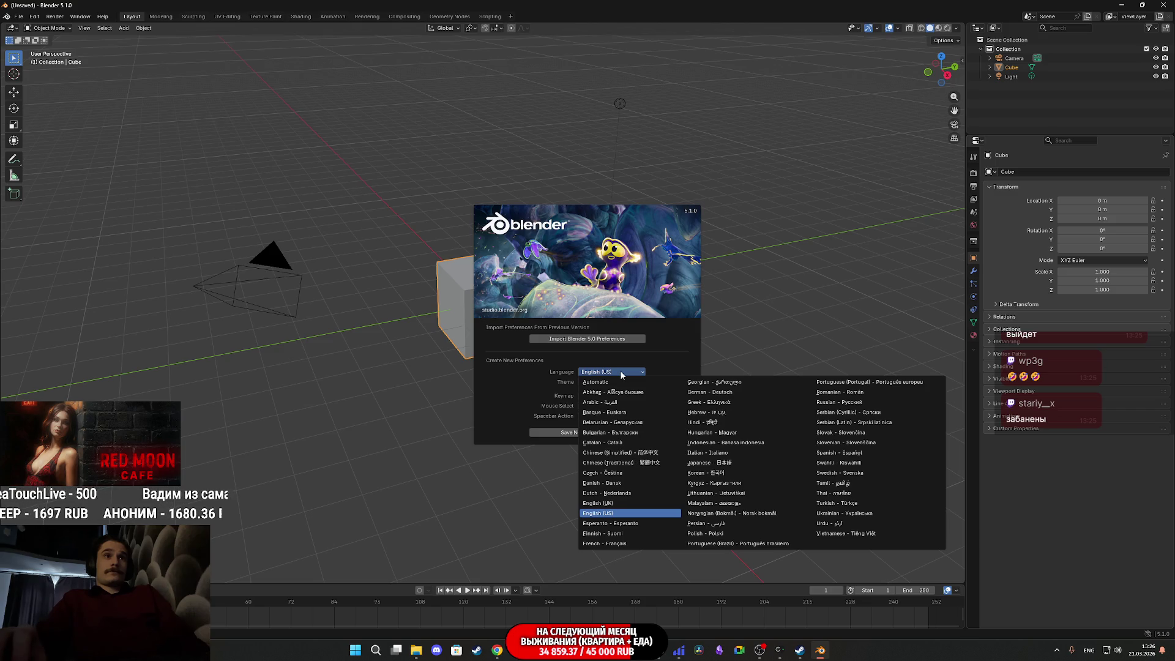
pyautogui.click(621, 374)
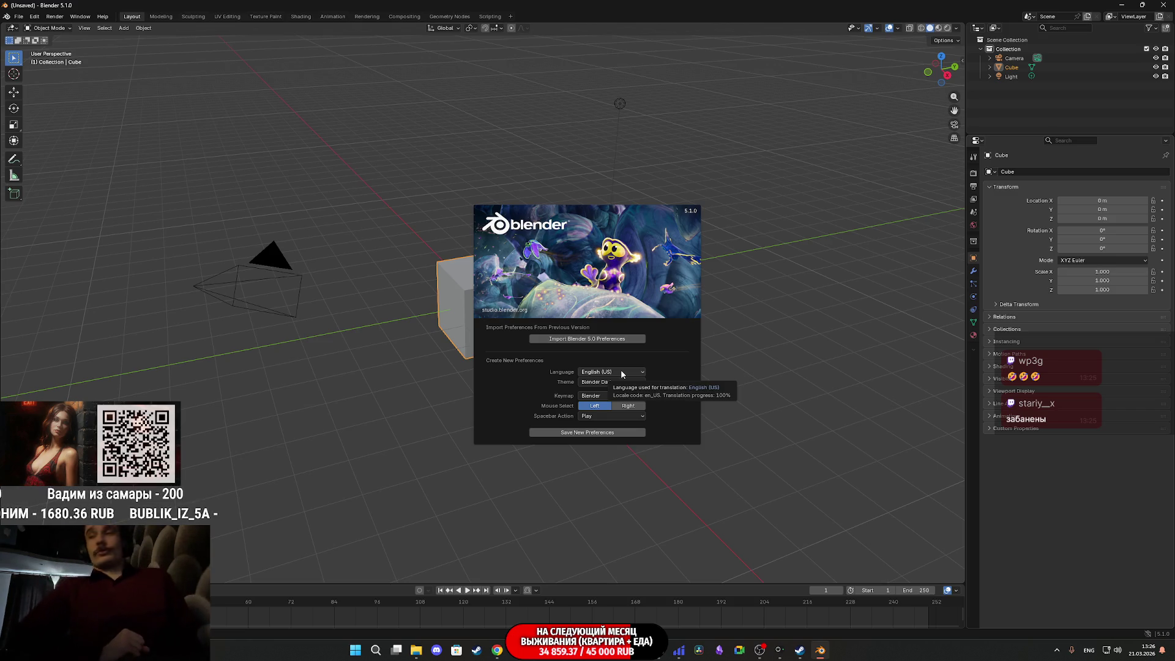
pyautogui.click(741, 307)
pyautogui.moveTo(678, 336); pyautogui.dragTo(130, 79)
# Step: Delete the default camera, cube and light, then close Blender to get the save prompt
pyautogui.press('Delete')
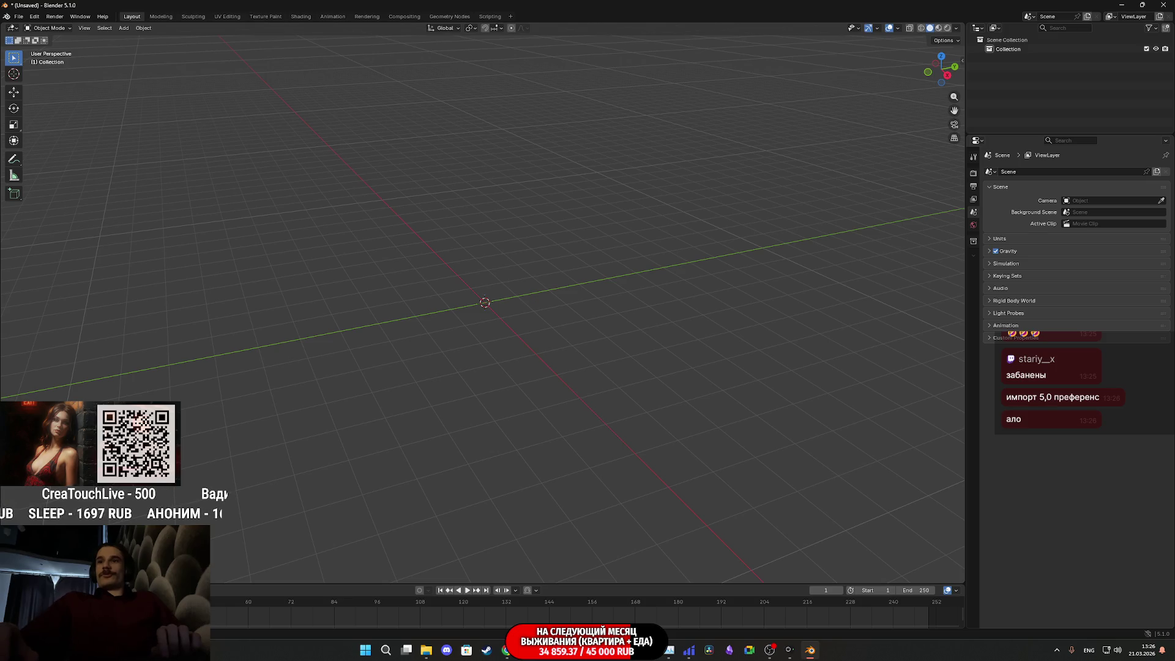
pyautogui.hotkey('alt', 'Tab')
pyautogui.moveTo(449, 215); pyautogui.dragTo(1174, 248)
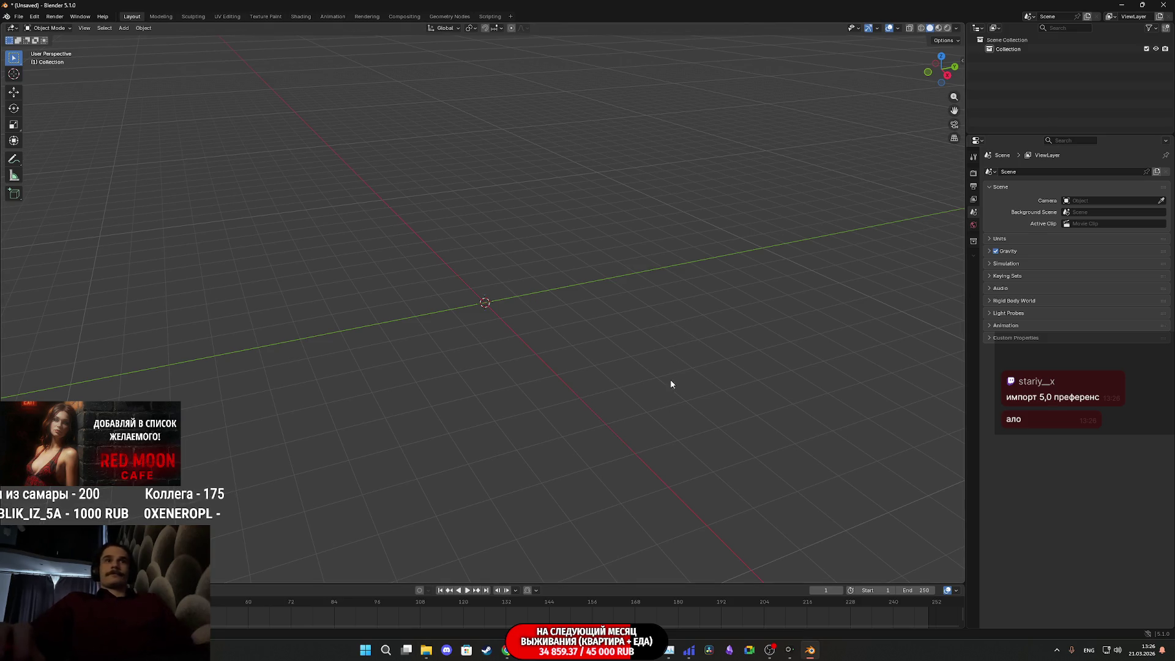
pyautogui.moveTo(791, 653)
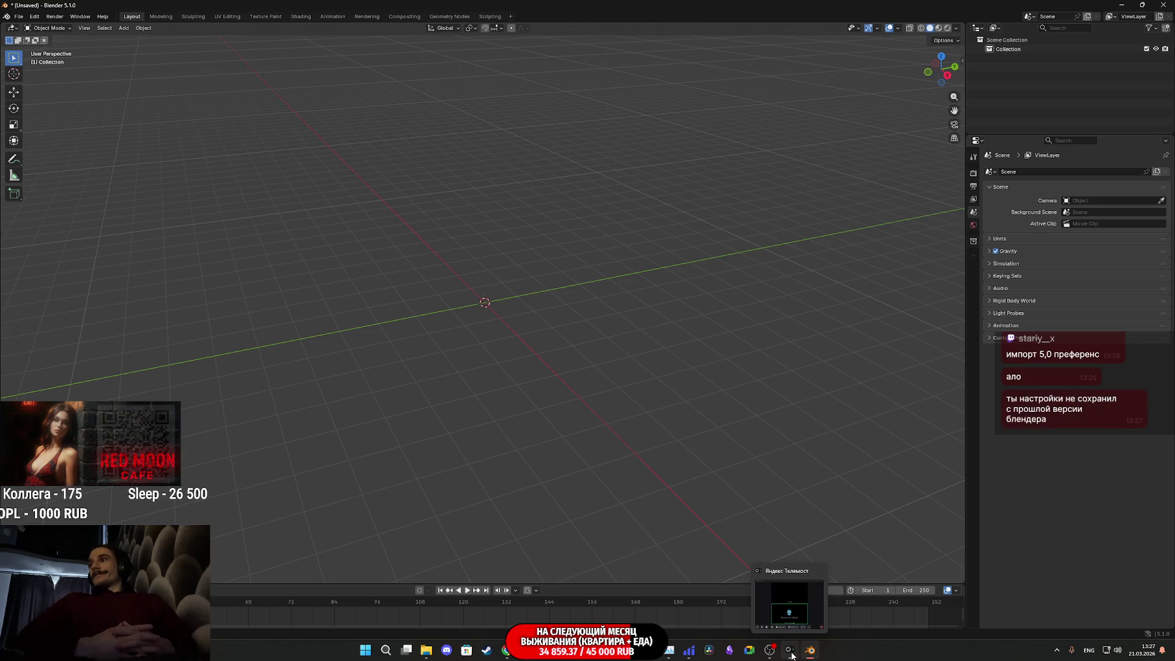
pyautogui.click(1163, 4)
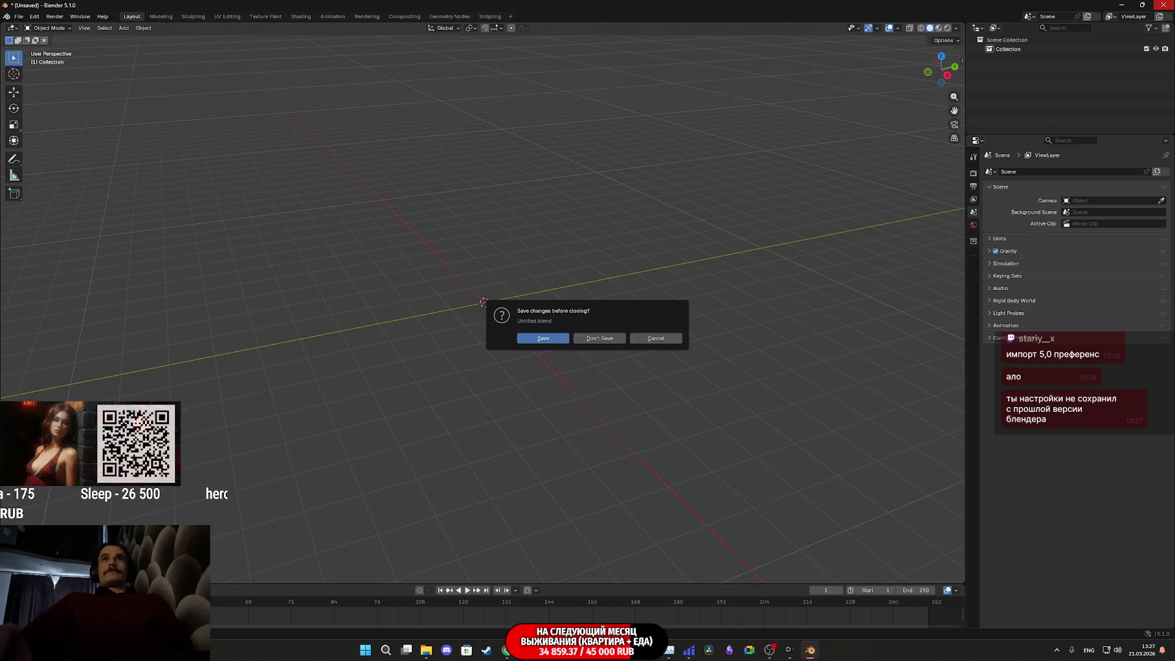
# Step: Close Blender without saving, relaunch it, and move and minimise the Telemost call window
pyautogui.click(596, 339)
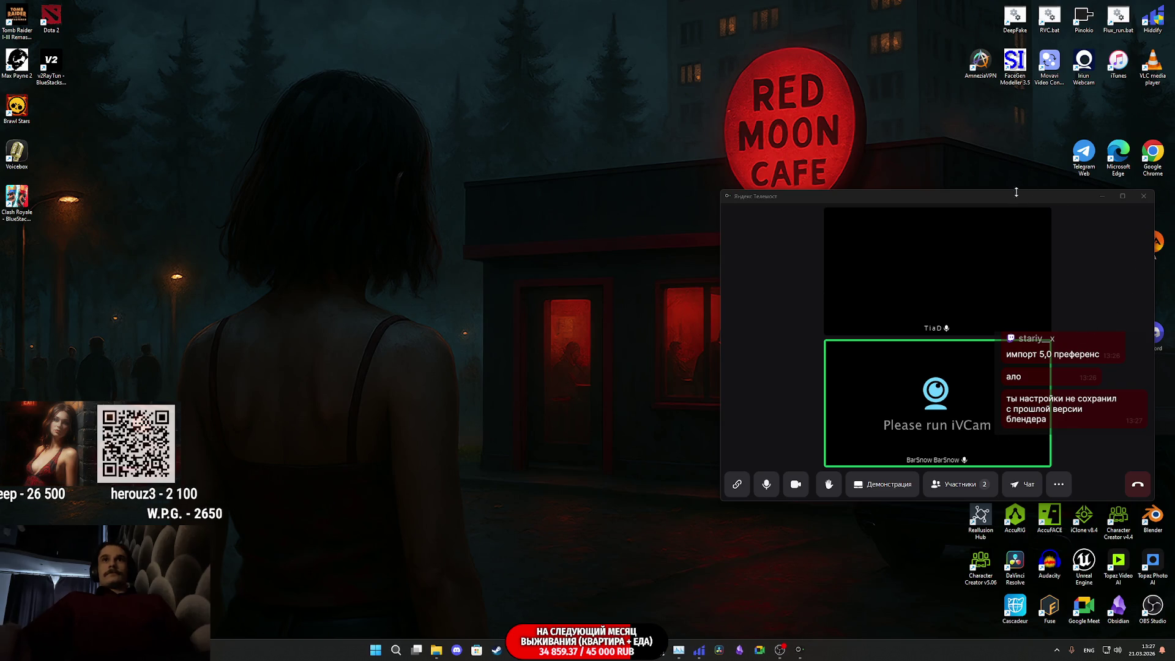
pyautogui.moveTo(1016, 194); pyautogui.dragTo(930, 180)
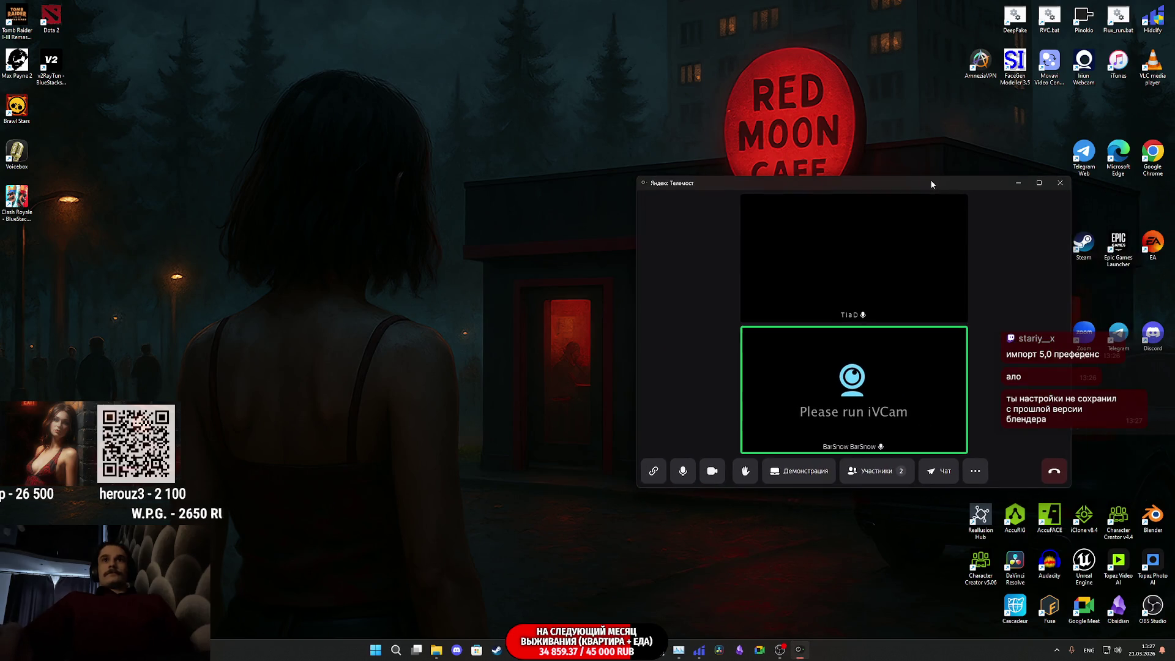
pyautogui.doubleClick(1155, 519)
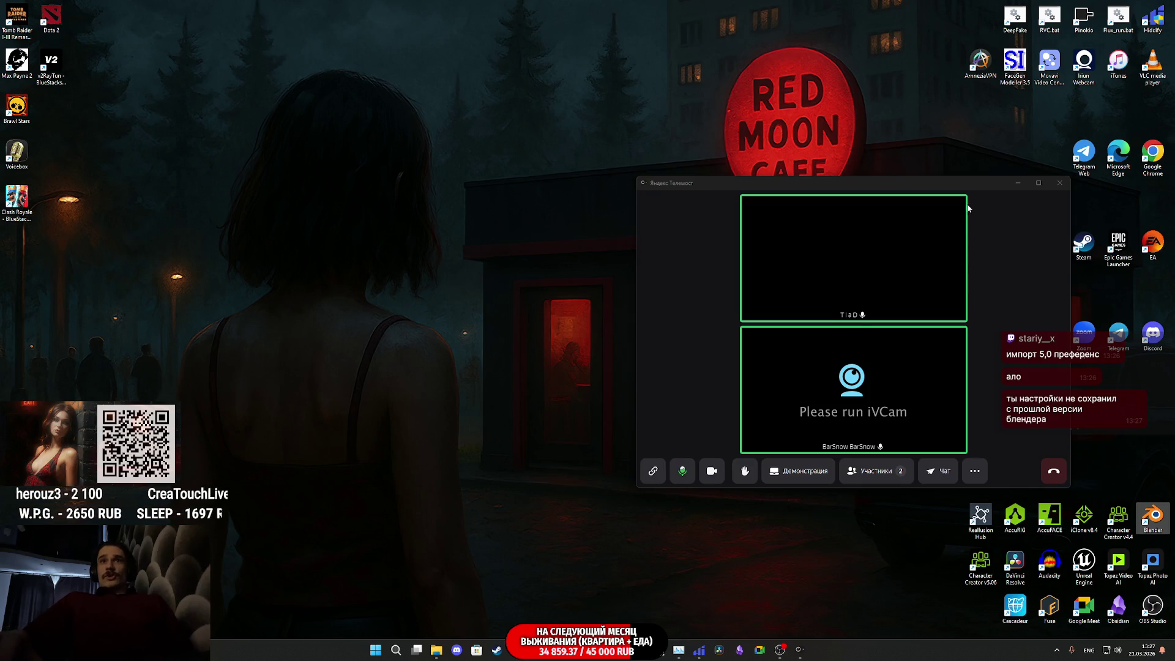
pyautogui.click(1016, 184)
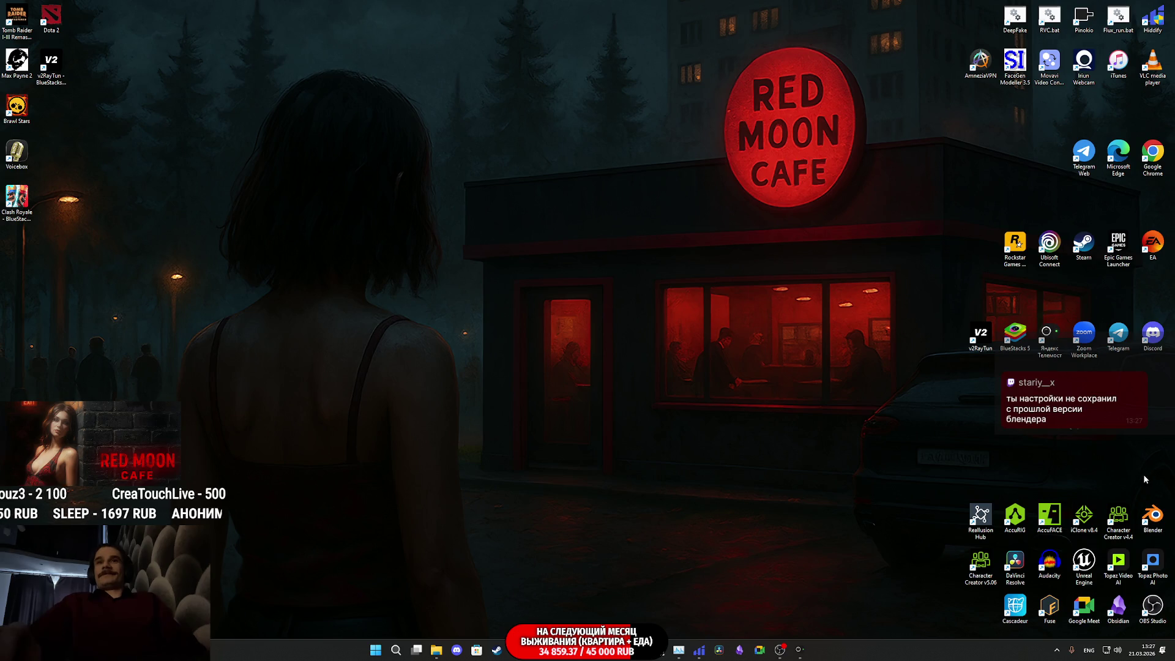
# Step: Relaunch Blender, dismiss the splash screen and already-running error, and minimize Steam
pyautogui.doubleClick(1155, 517)
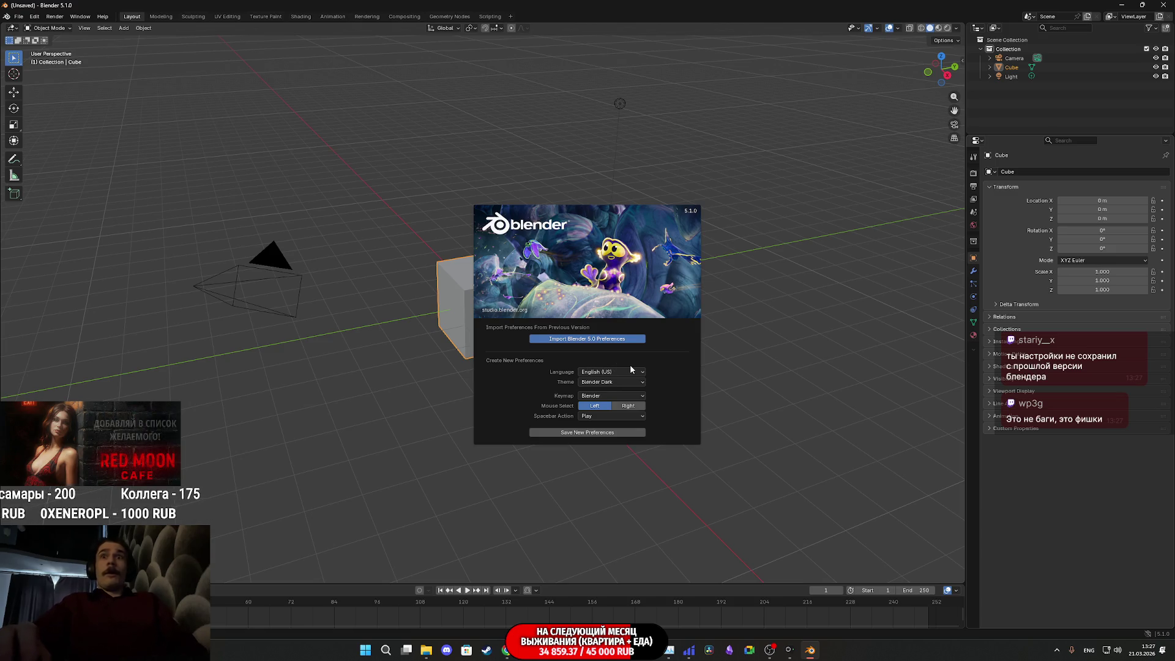
pyautogui.click(629, 365)
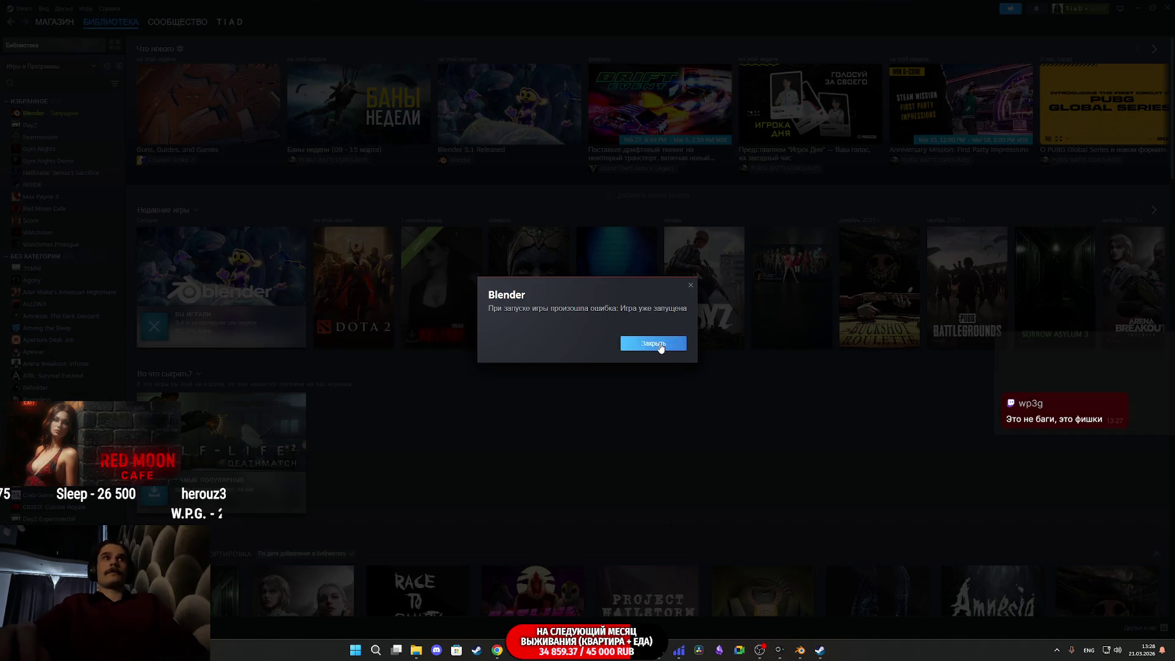
pyautogui.click(653, 343)
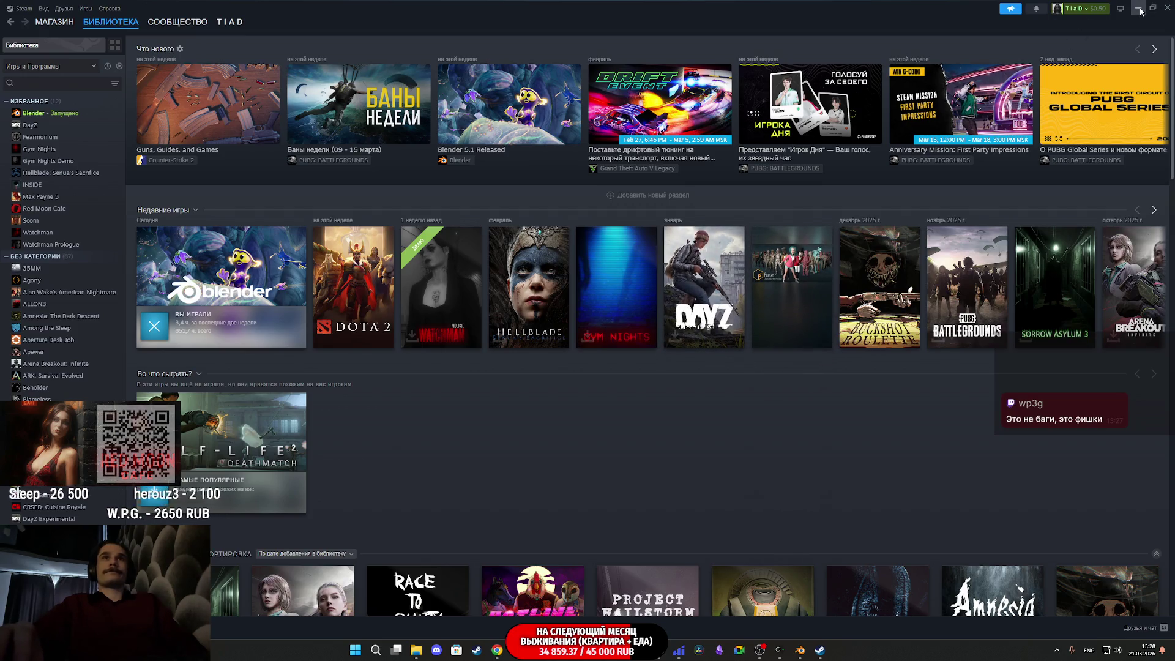
pyautogui.click(1138, 9)
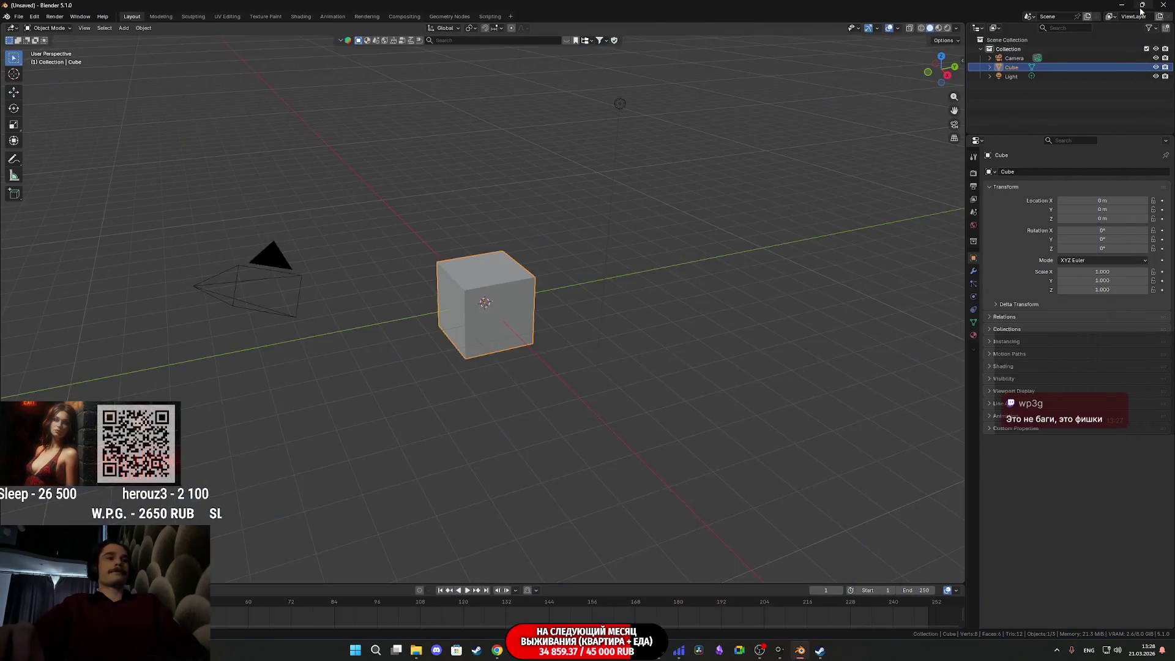
pyautogui.click(805, 653)
pyautogui.click(805, 653)
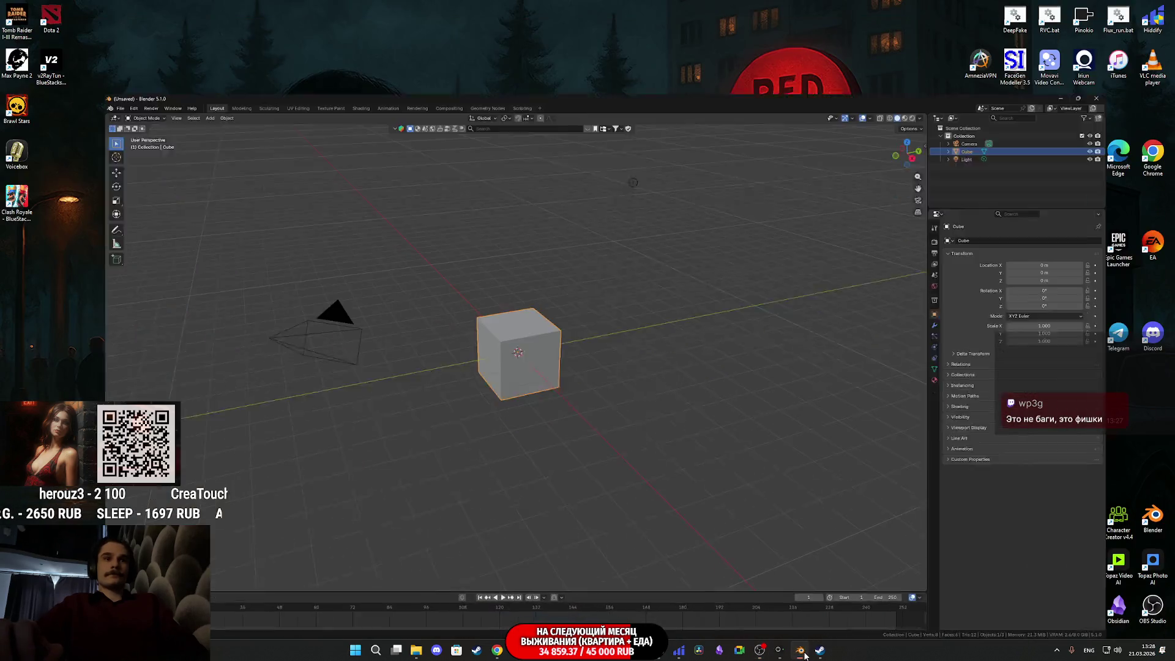
# Step: Box-select the default camera, cube and light, delete them, and return to Twitch
pyautogui.click(607, 325)
pyautogui.moveTo(720, 420)
pyautogui.mouseDown()
pyautogui.moveTo(226, 121)
pyautogui.moveTo(160, 68)
pyautogui.mouseUp()
pyautogui.press('Delete')
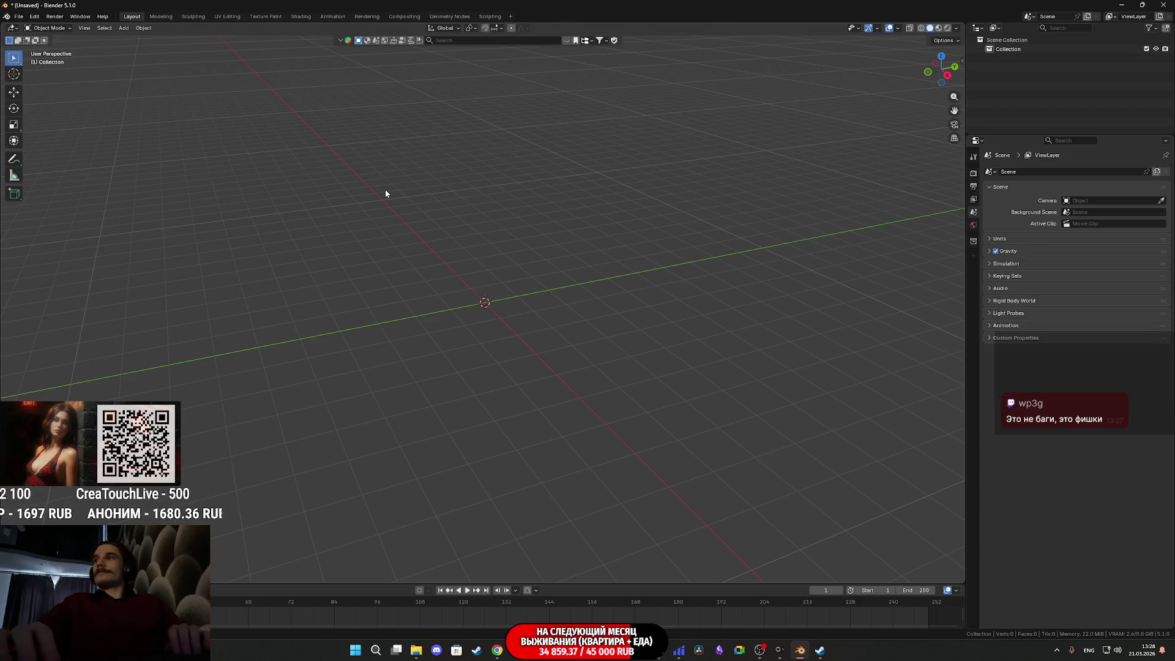
pyautogui.click(501, 657)
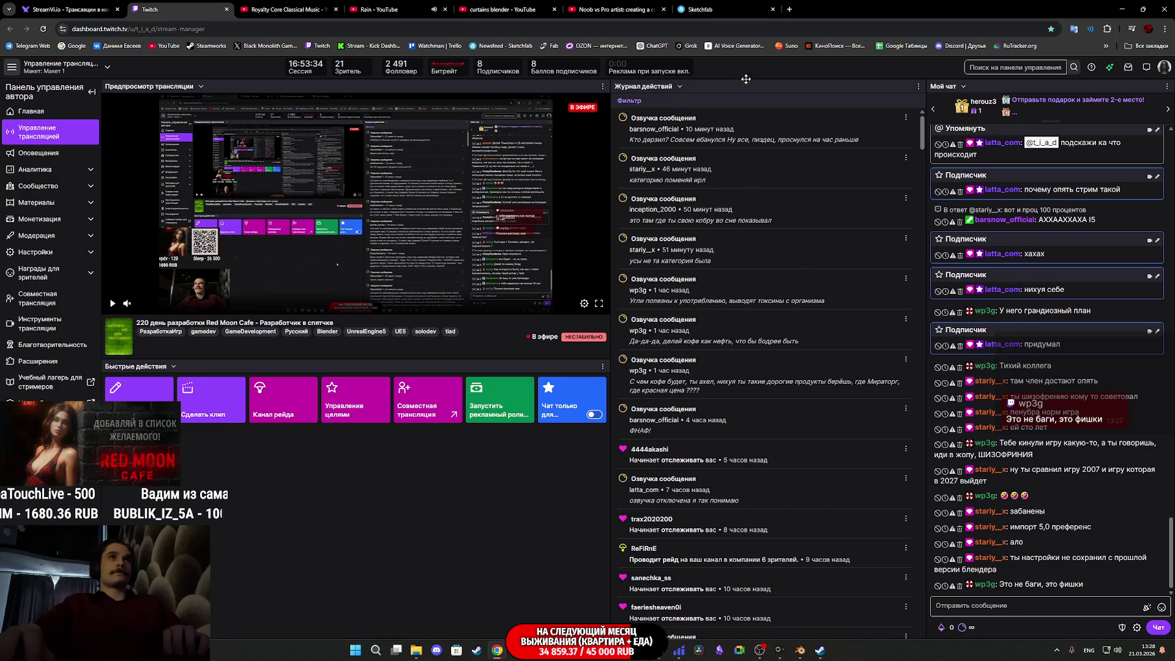
# Step: Close the Steam library window and bring Blender back to the front
pyautogui.moveTo(787, 654)
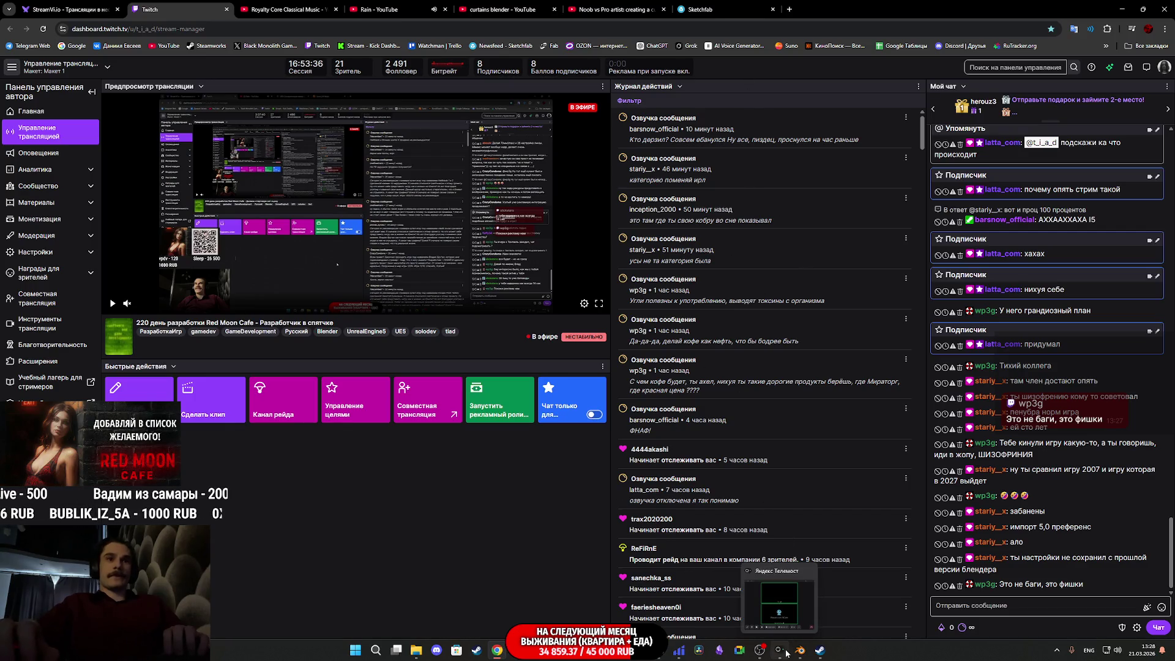
pyautogui.click(821, 650)
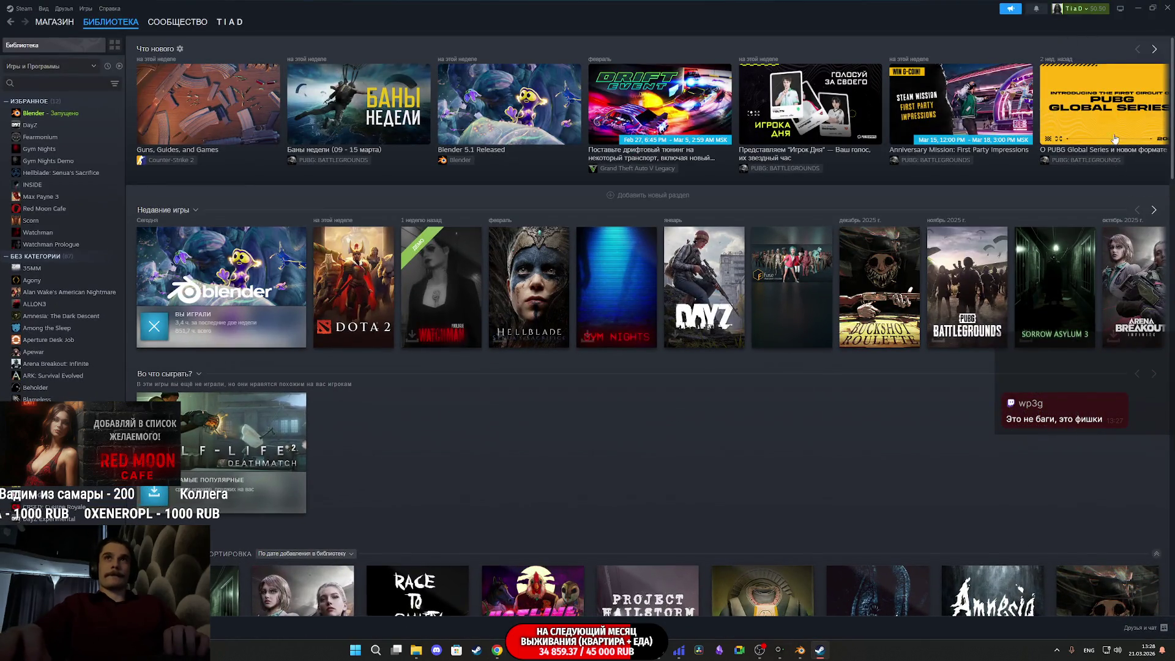
pyautogui.click(1168, 7)
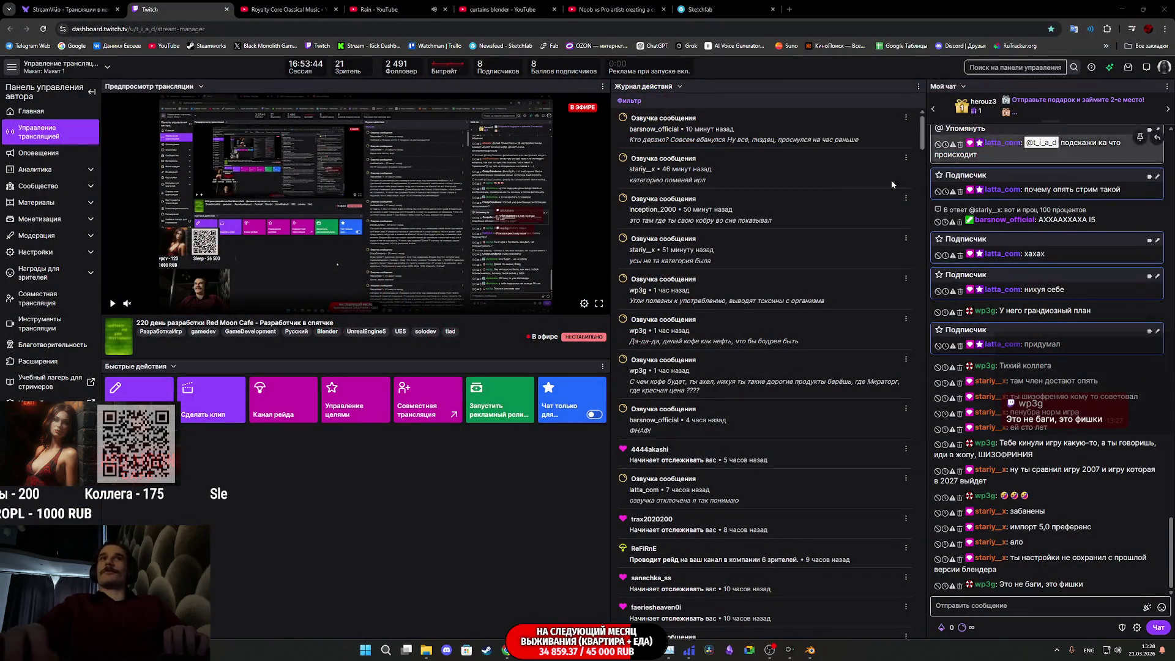
pyautogui.click(810, 652)
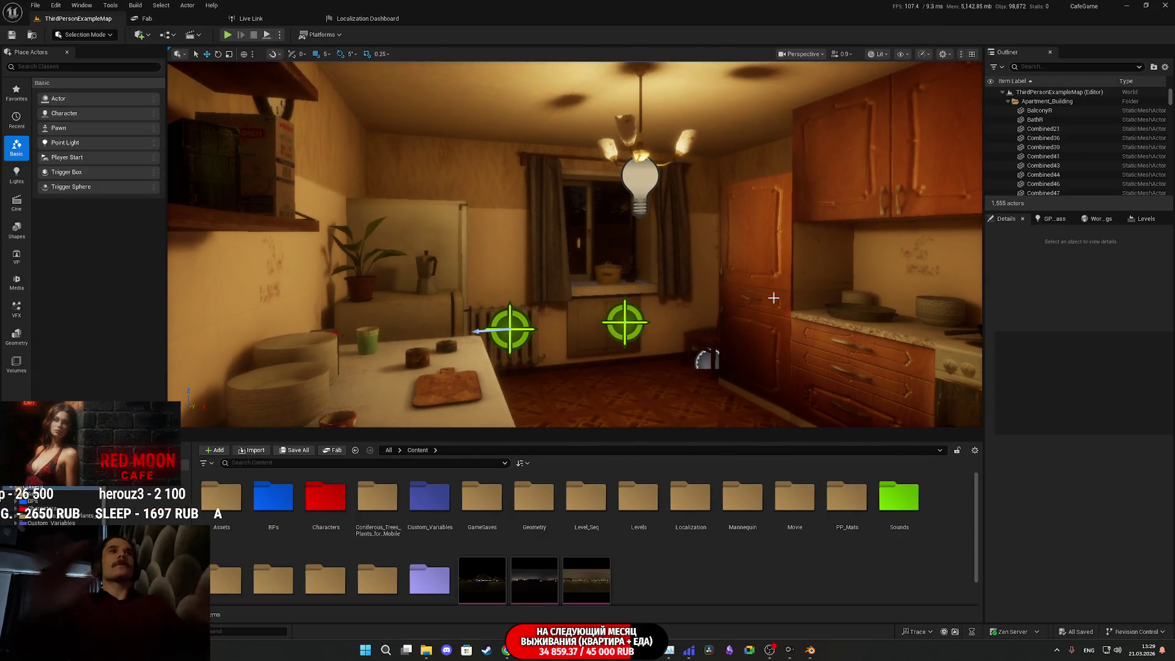
# Step: Frame the kitchen window area and select the window curtains
pyautogui.moveTo(774, 299); pyautogui.dragTo(744, 263)
pyautogui.moveTo(696, 304)
pyautogui.mouseDown(button='right')
pyautogui.moveTo(701, 273)
pyautogui.moveTo(696, 304)
pyautogui.mouseUp(button='right')
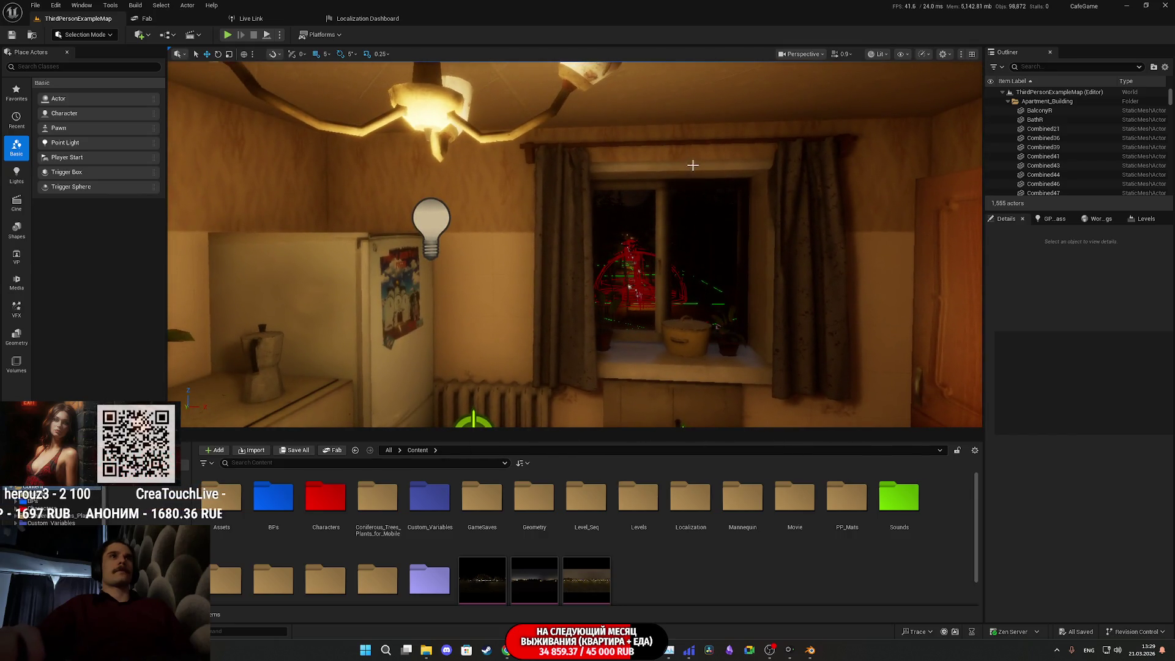
pyautogui.click(697, 139)
pyautogui.click(700, 141)
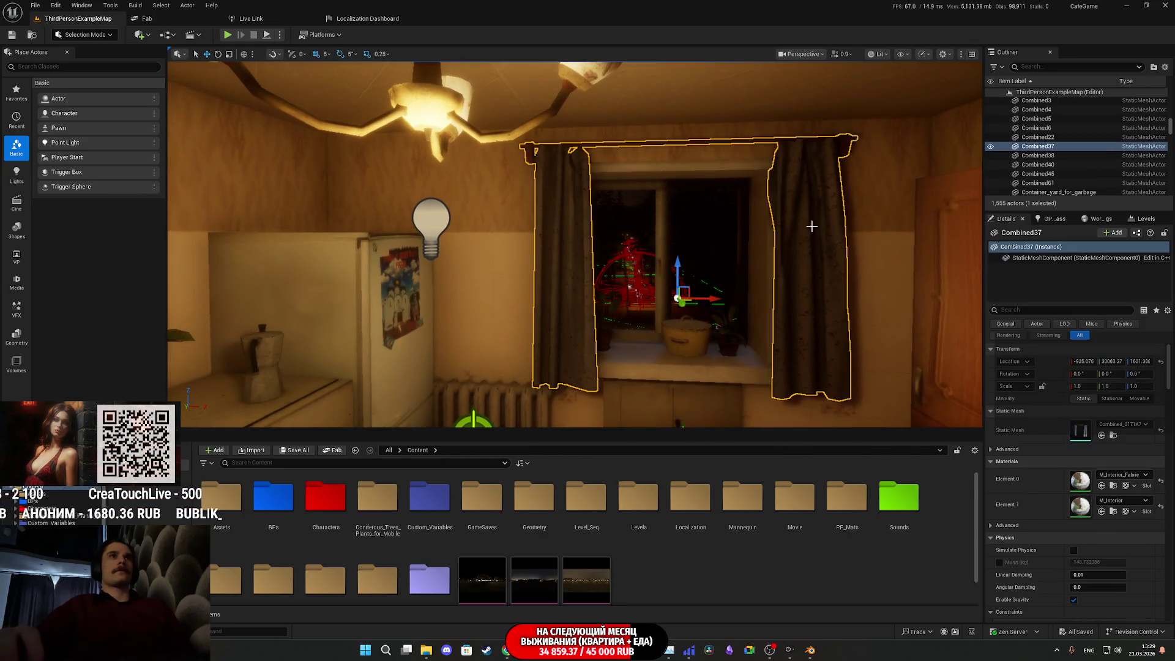
# Step: Locate the curtains mesh and M_Interior material, then go up to the AProps folder
pyautogui.click(1114, 436)
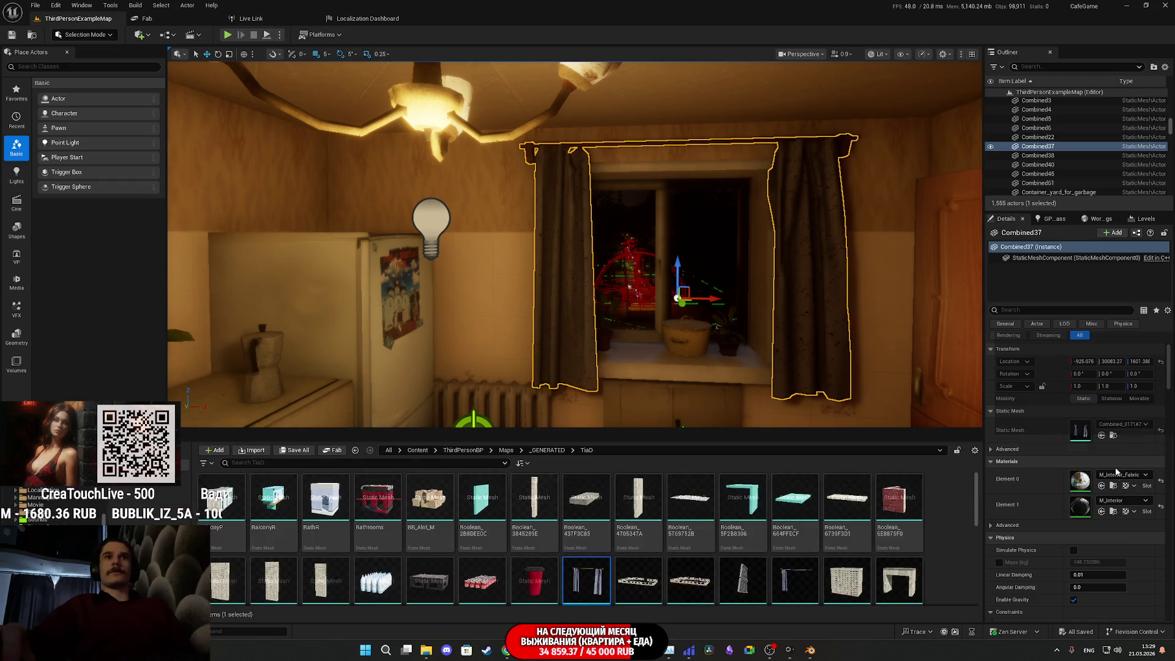
pyautogui.click(1114, 511)
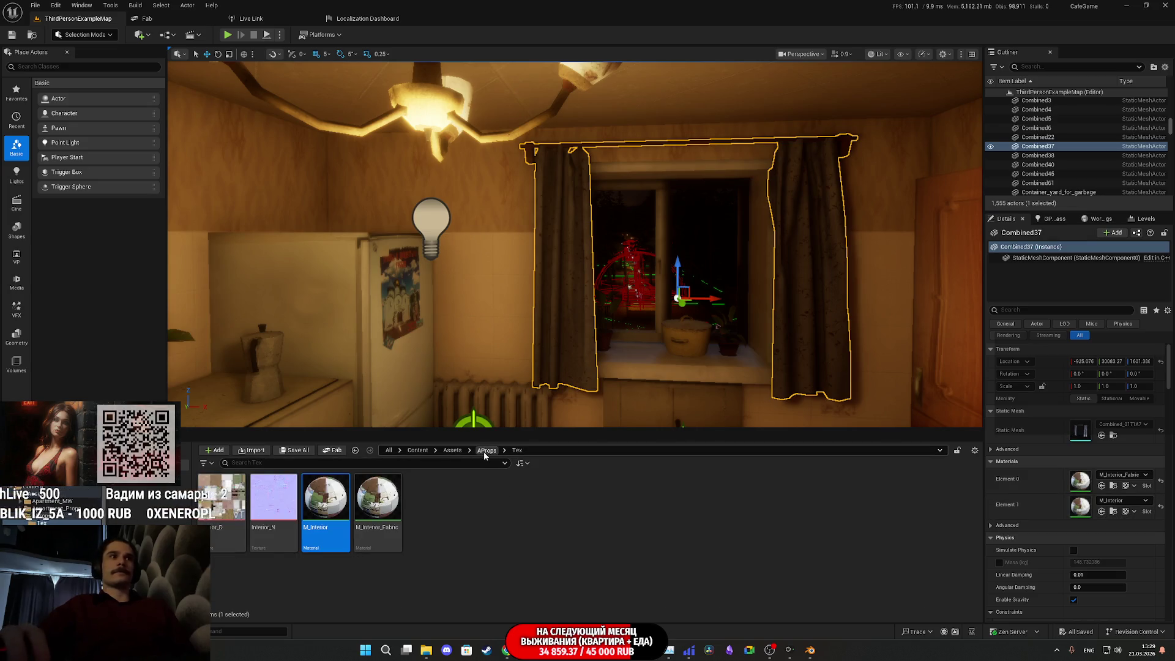
pyautogui.click(487, 450)
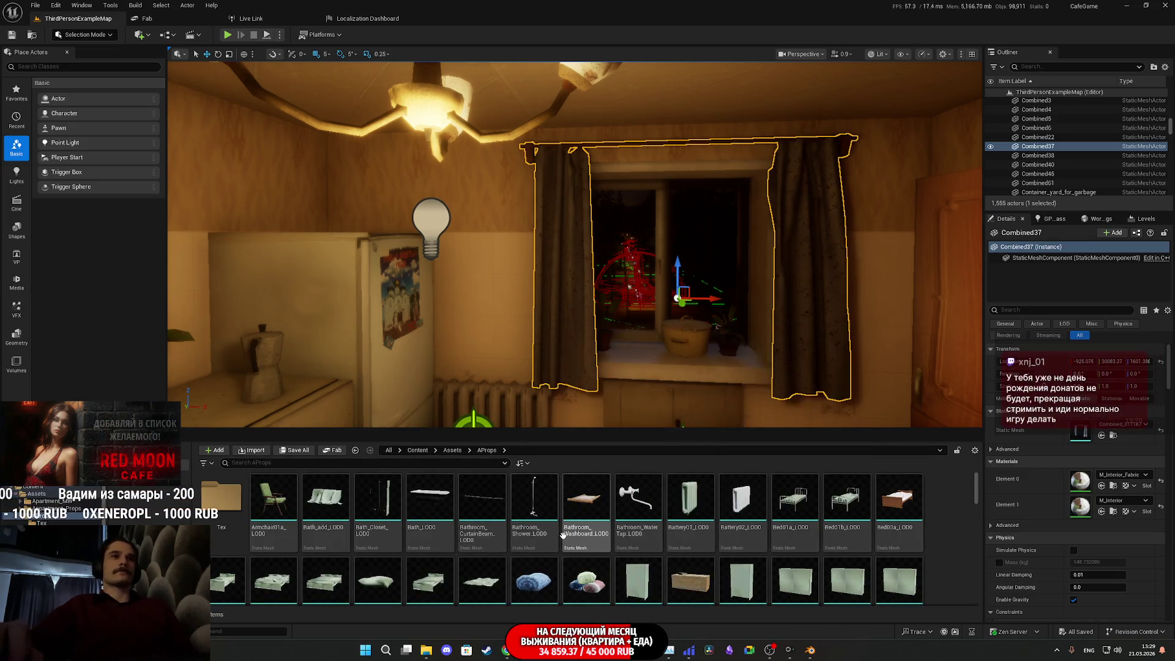
pyautogui.moveTo(564, 534)
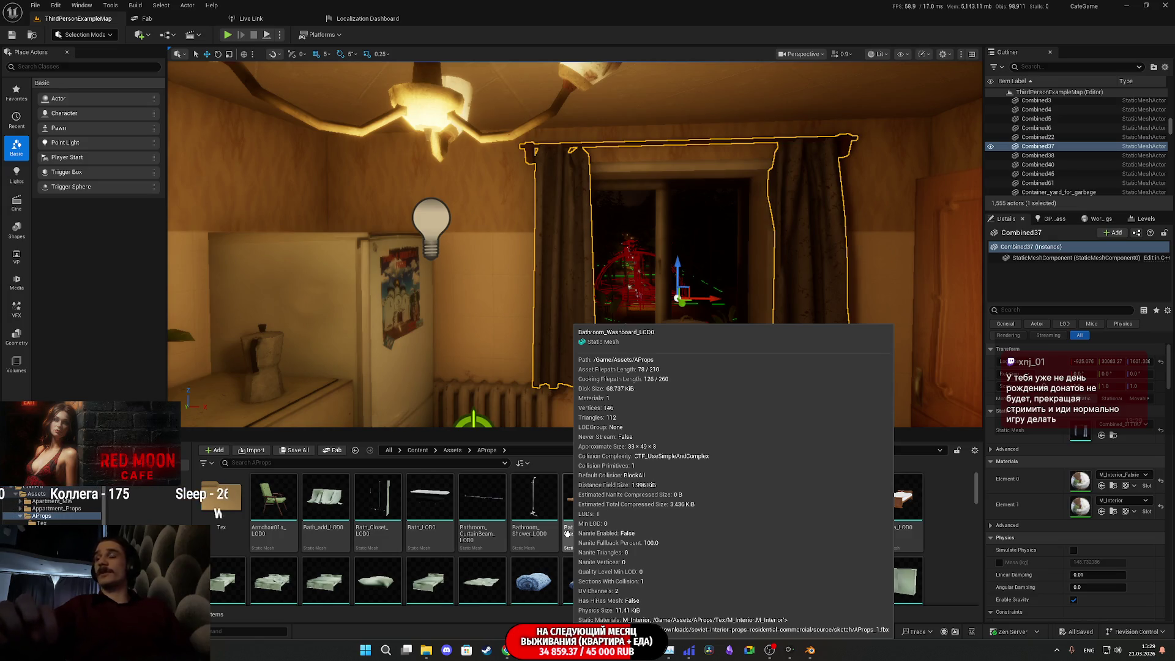
pyautogui.moveTo(635, 406)
pyautogui.mouseDown(button='right')
pyautogui.moveTo(674, 404)
pyautogui.moveTo(698, 359)
pyautogui.mouseUp(button='right')
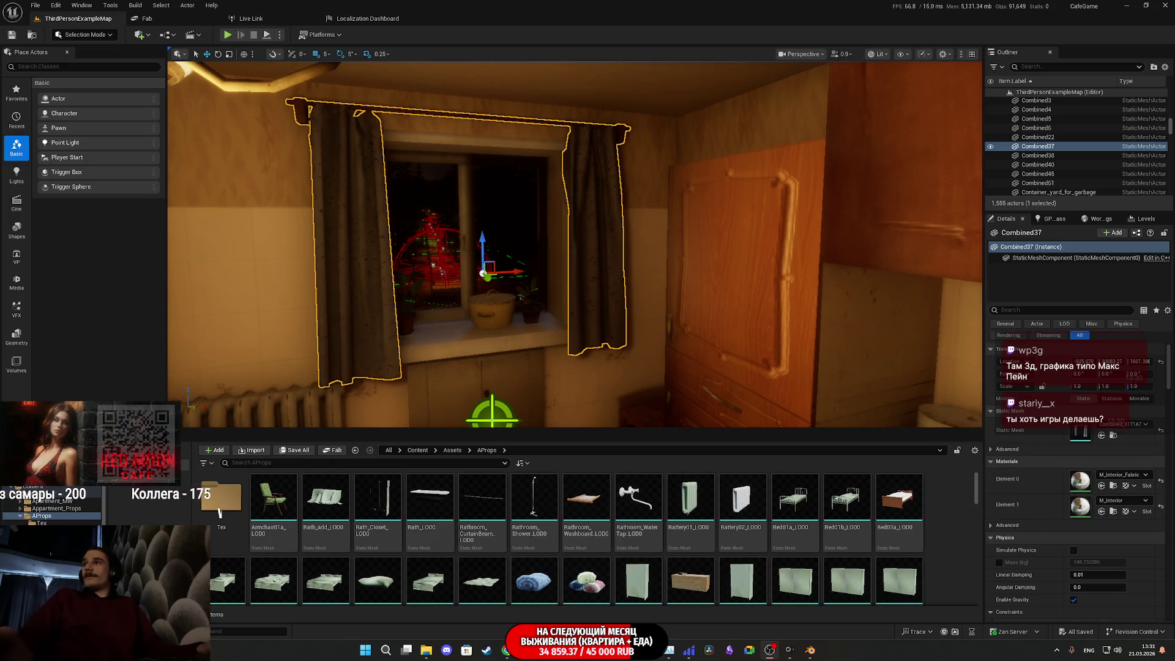
# Step: Search Twitch for the channel 'Отечественная Игродельня' from the category page tab
pyautogui.hotkey('alt', 'Tab')
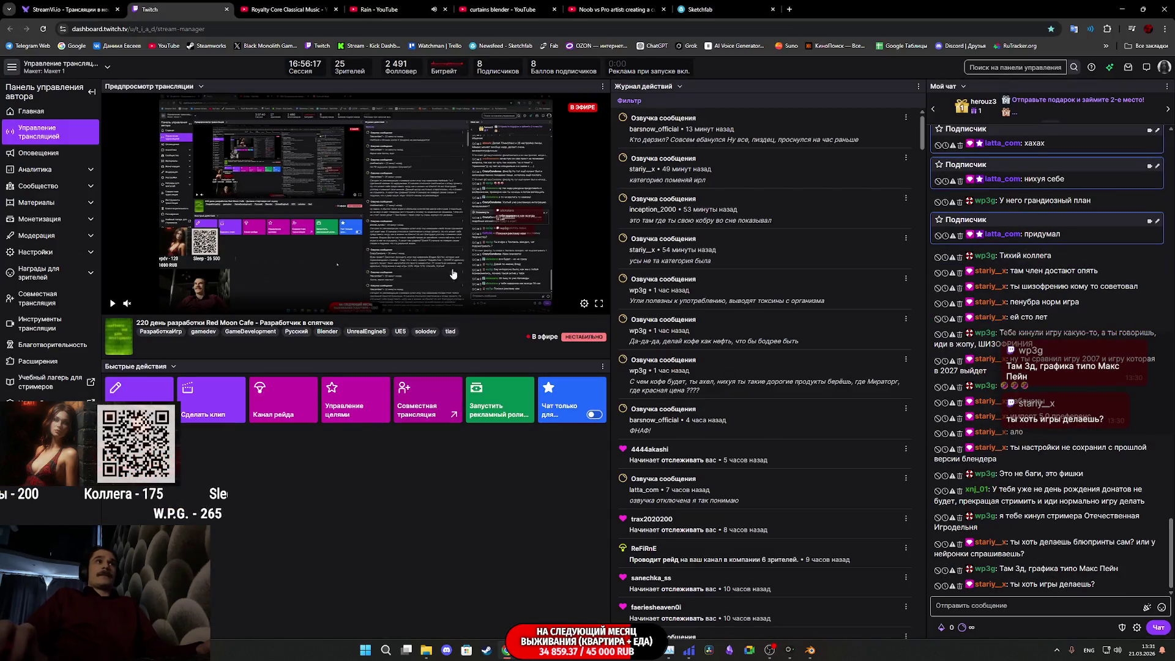
pyautogui.hotkey('ctrl', 'Tab')
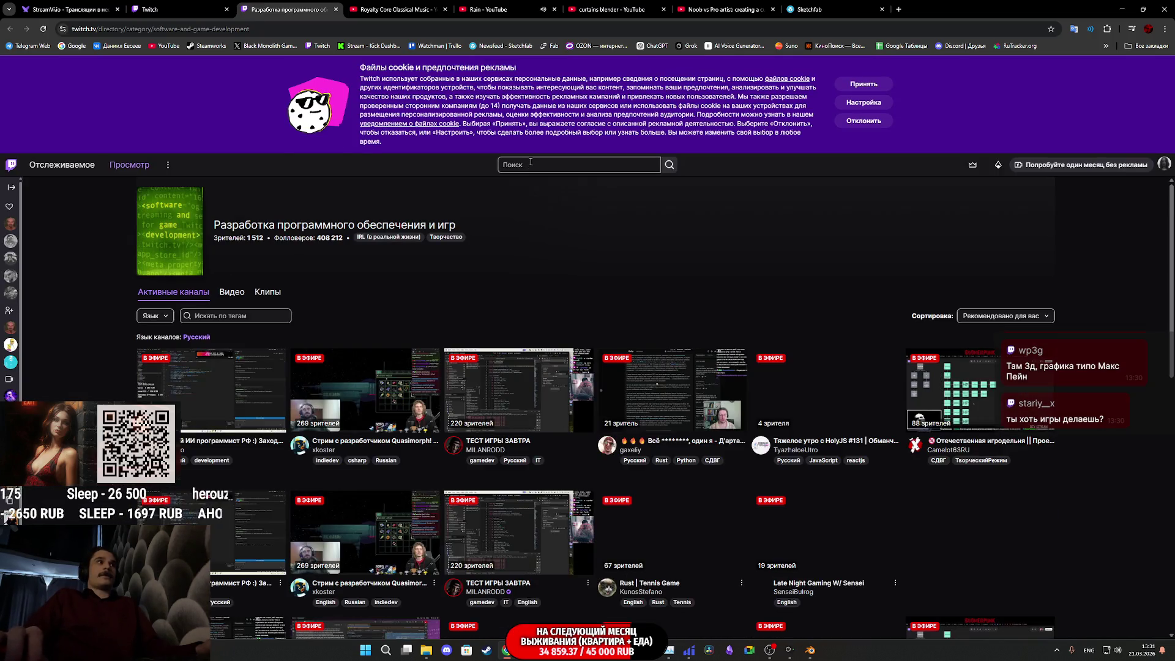
pyautogui.click(530, 165)
pyautogui.write('Отечественная Игродельня')
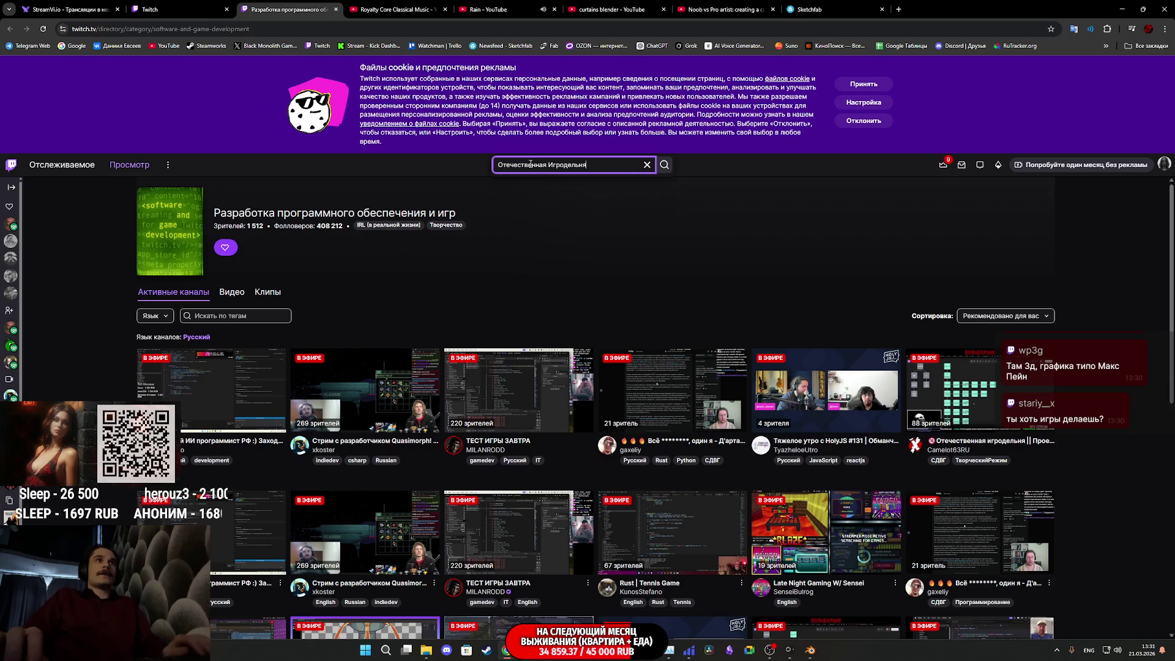
pyautogui.press('Return')
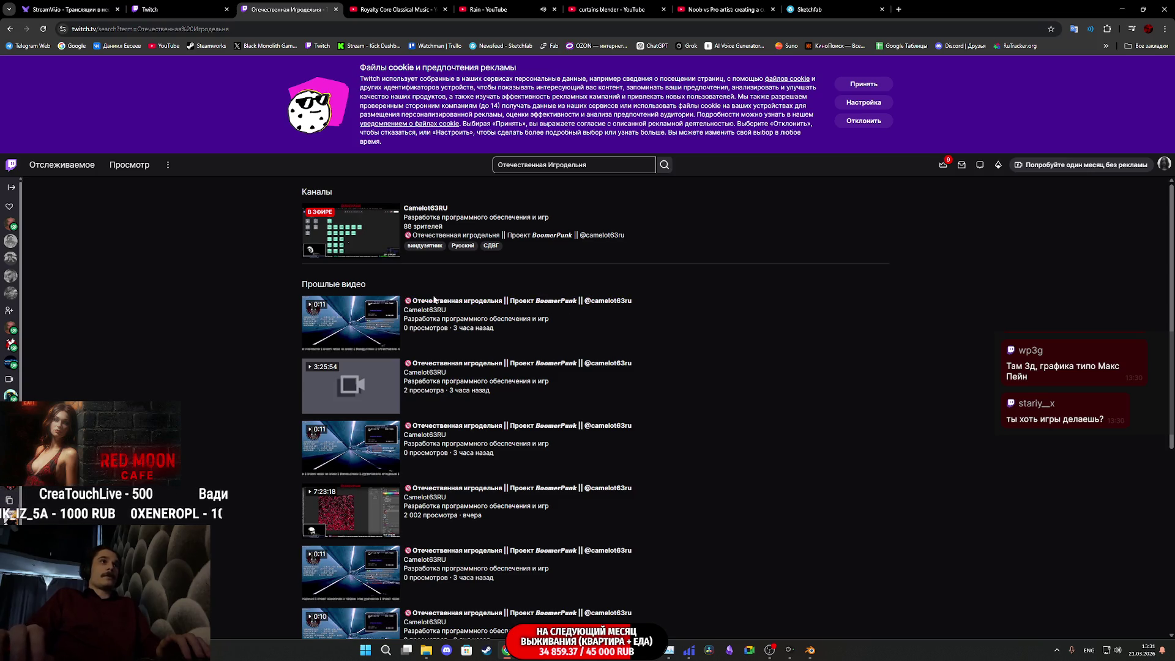
# Step: Open the live game-development channel from the results and browse its page
pyautogui.click(358, 232)
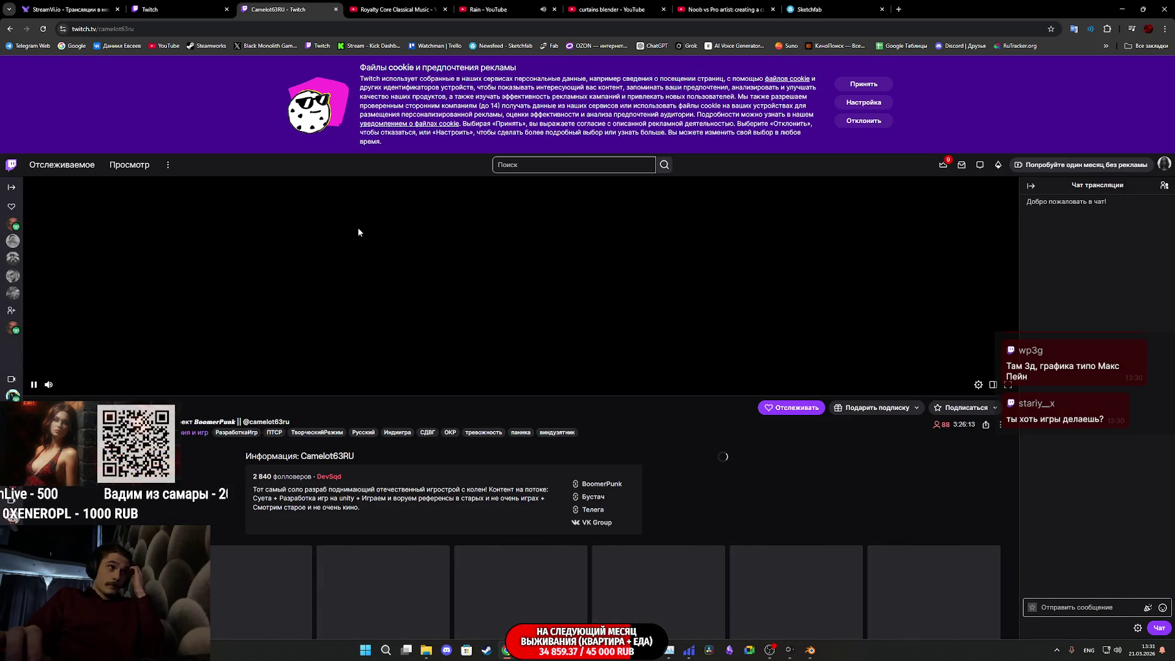
pyautogui.scroll(3, 314, 381)
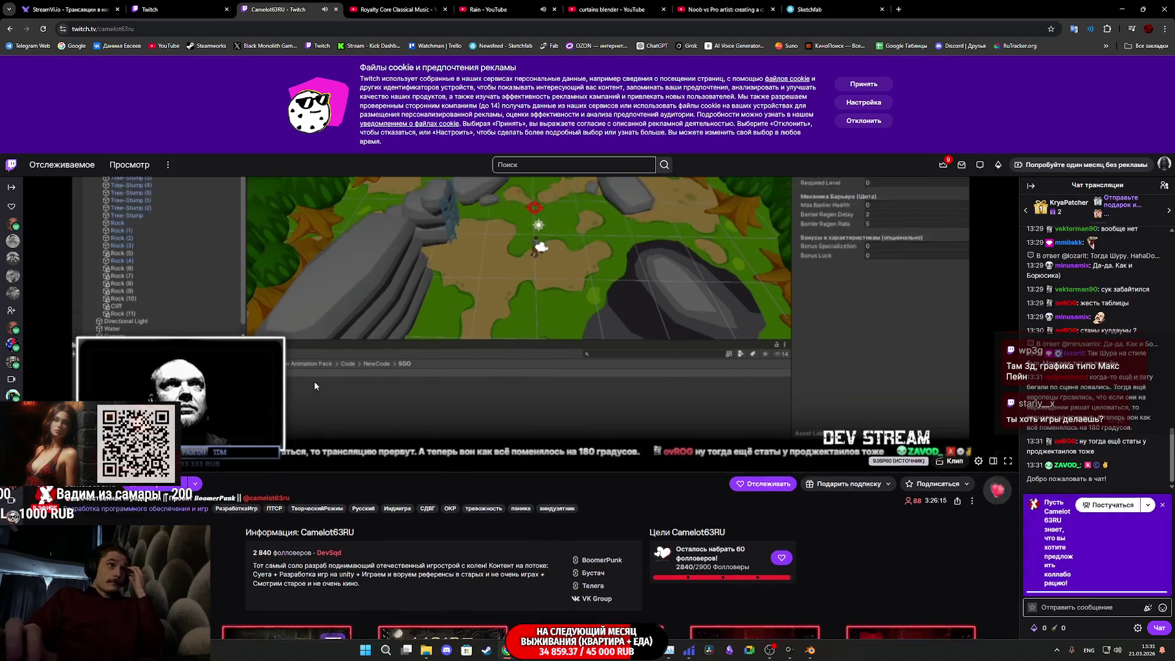
pyautogui.scroll(2, 326, 383)
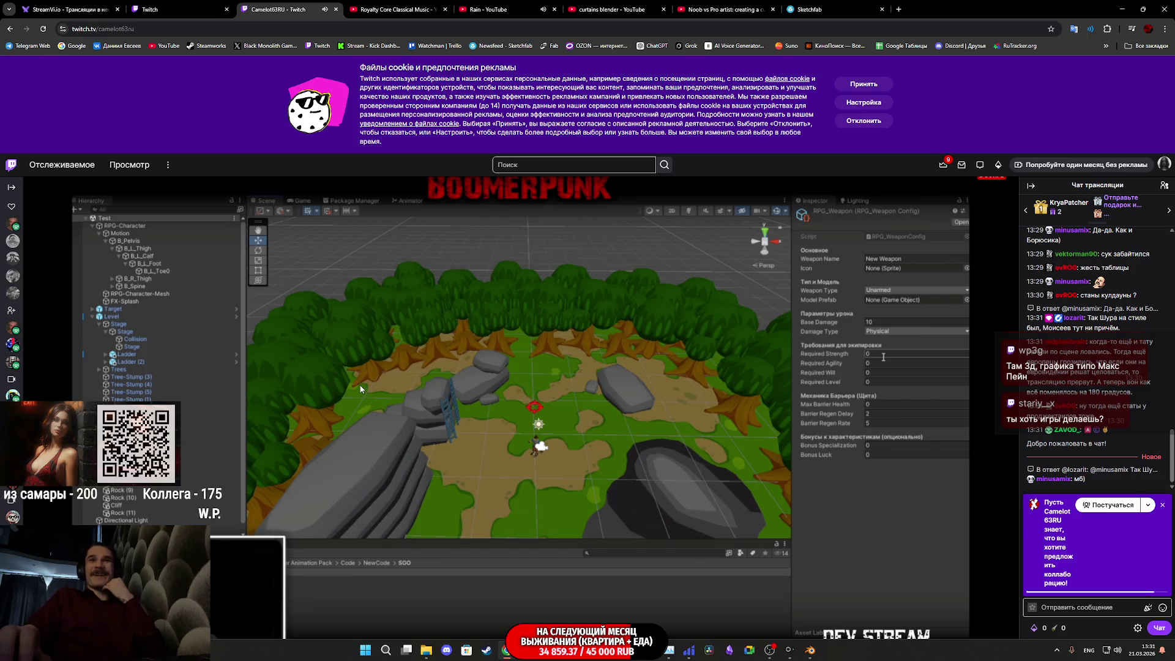
pyautogui.scroll(-1, 361, 390)
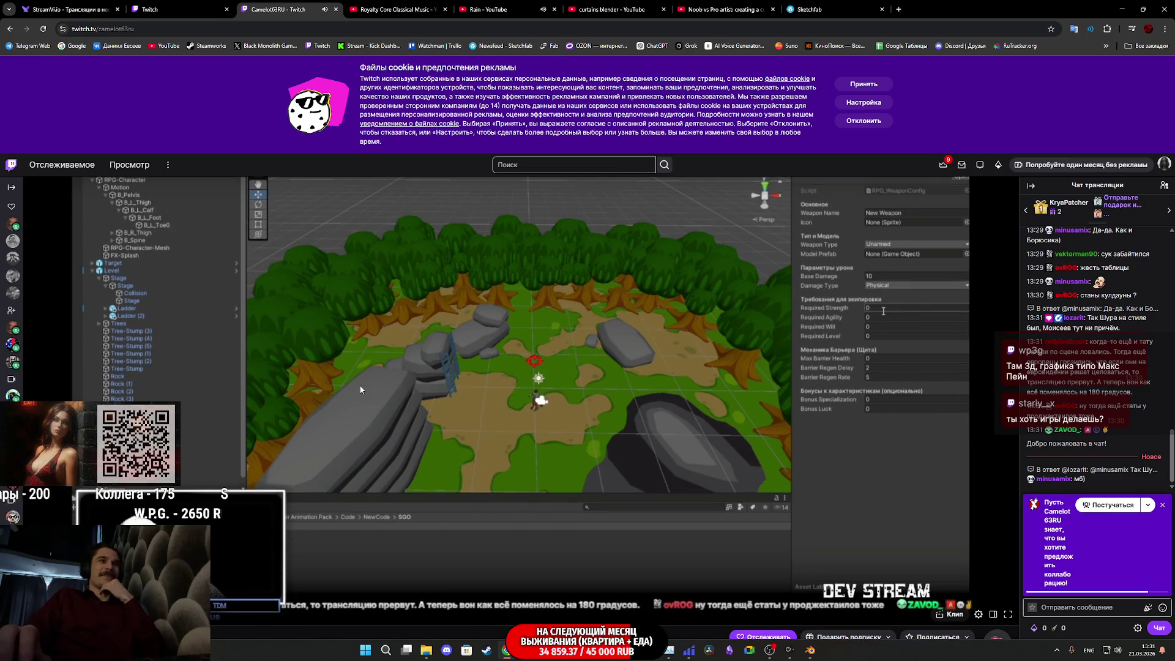
pyautogui.scroll(1, 433, 388)
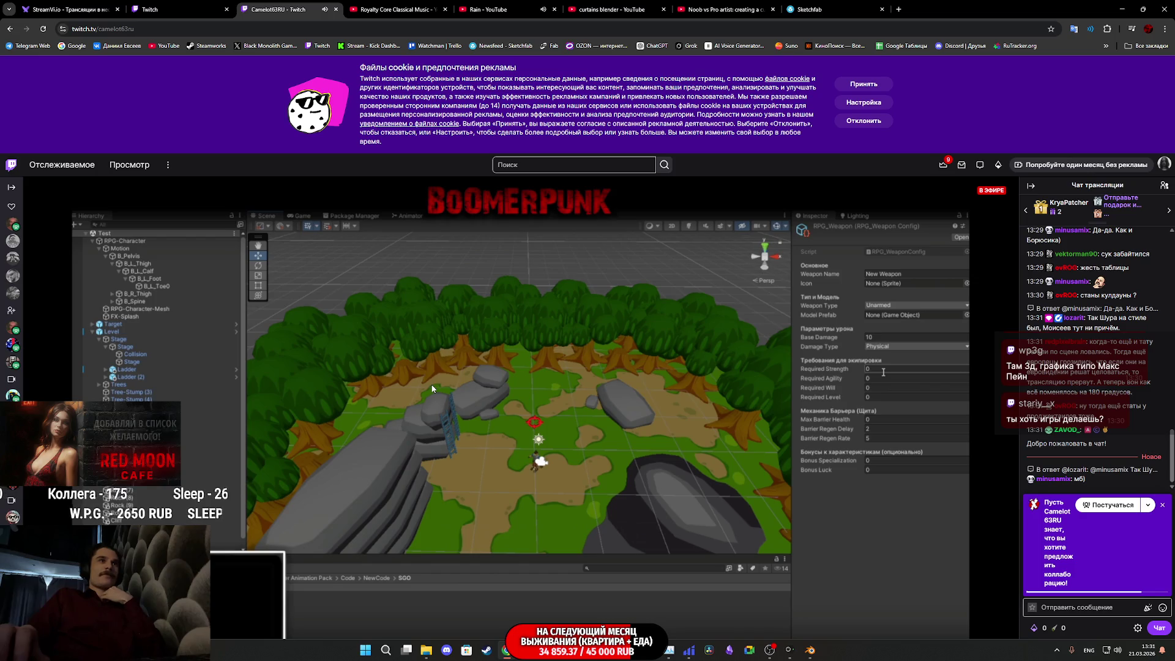
pyautogui.scroll(-2, 432, 389)
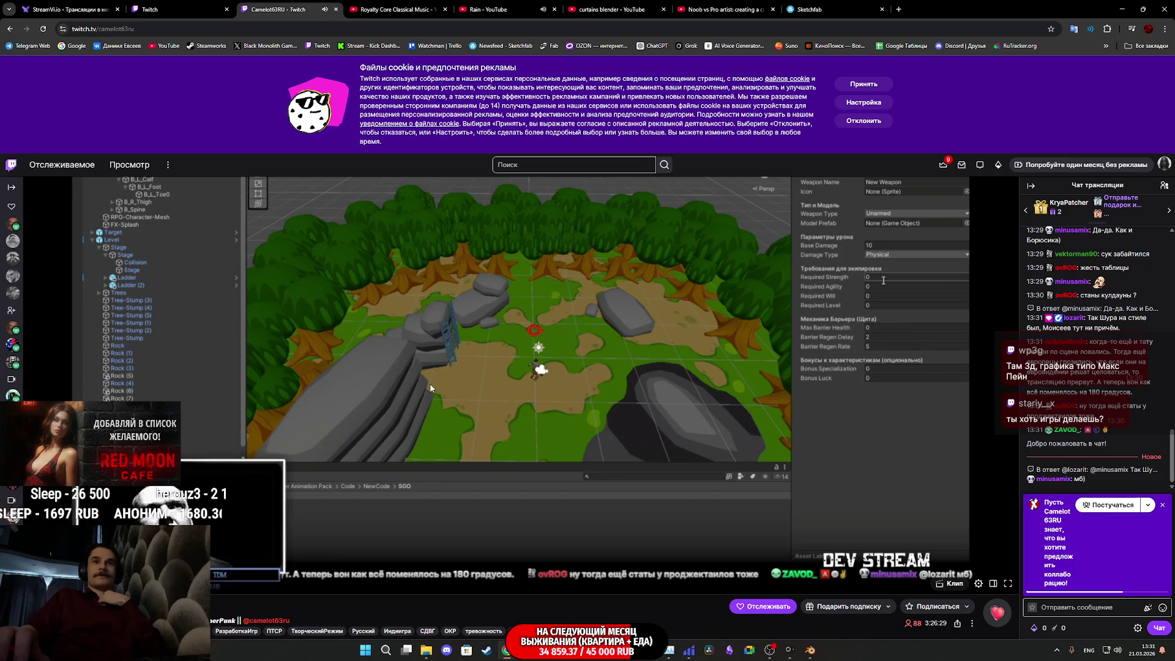
pyautogui.scroll(-3, 430, 388)
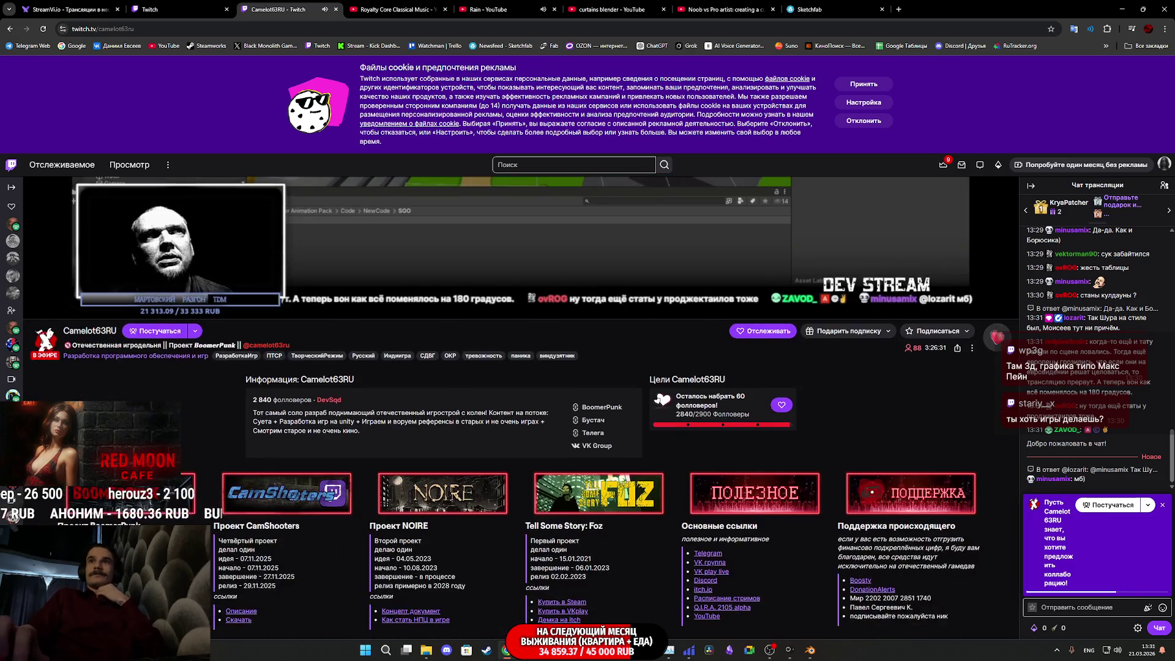
pyautogui.scroll(3, 430, 388)
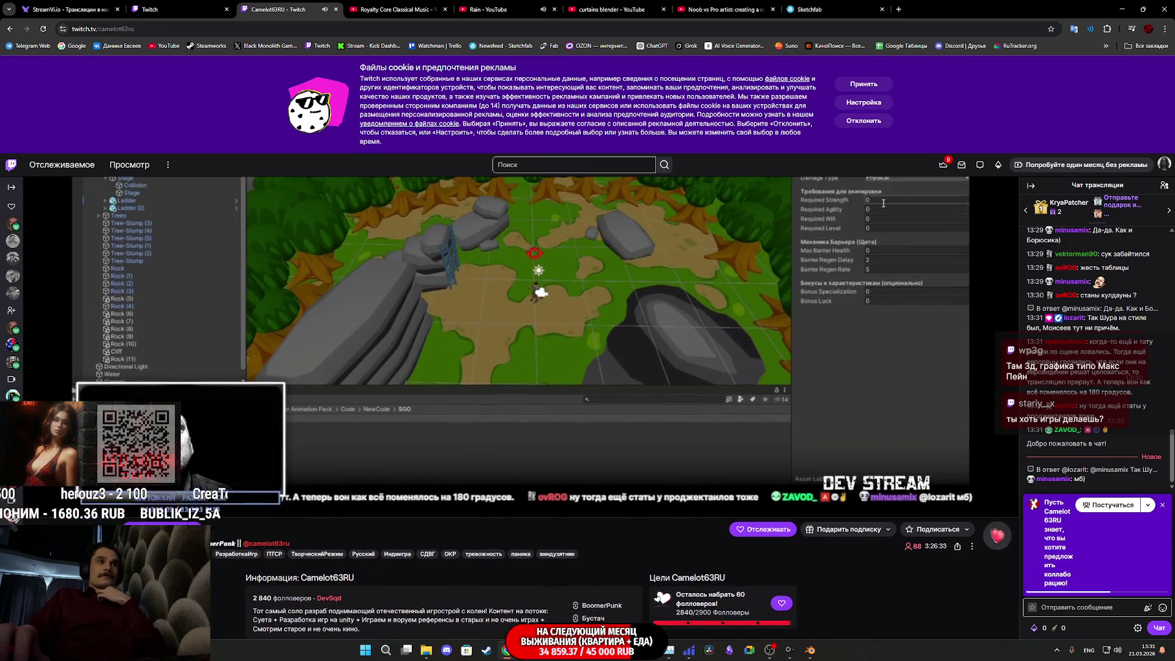
pyautogui.scroll(2, 431, 383)
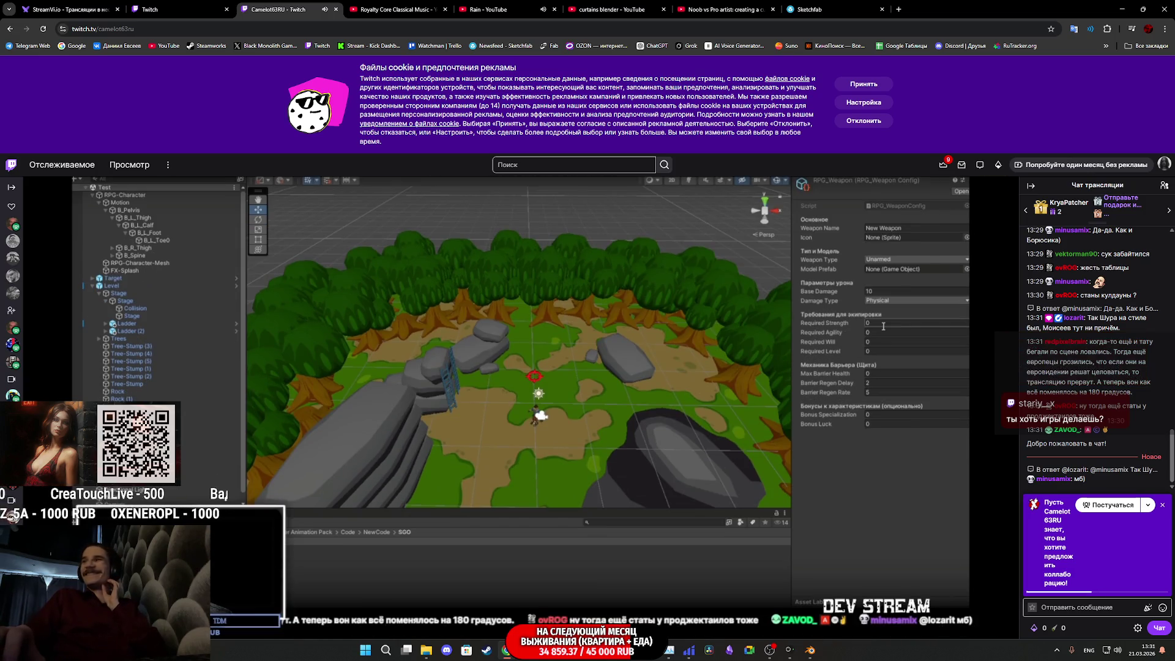
pyautogui.scroll(-1, 679, 387)
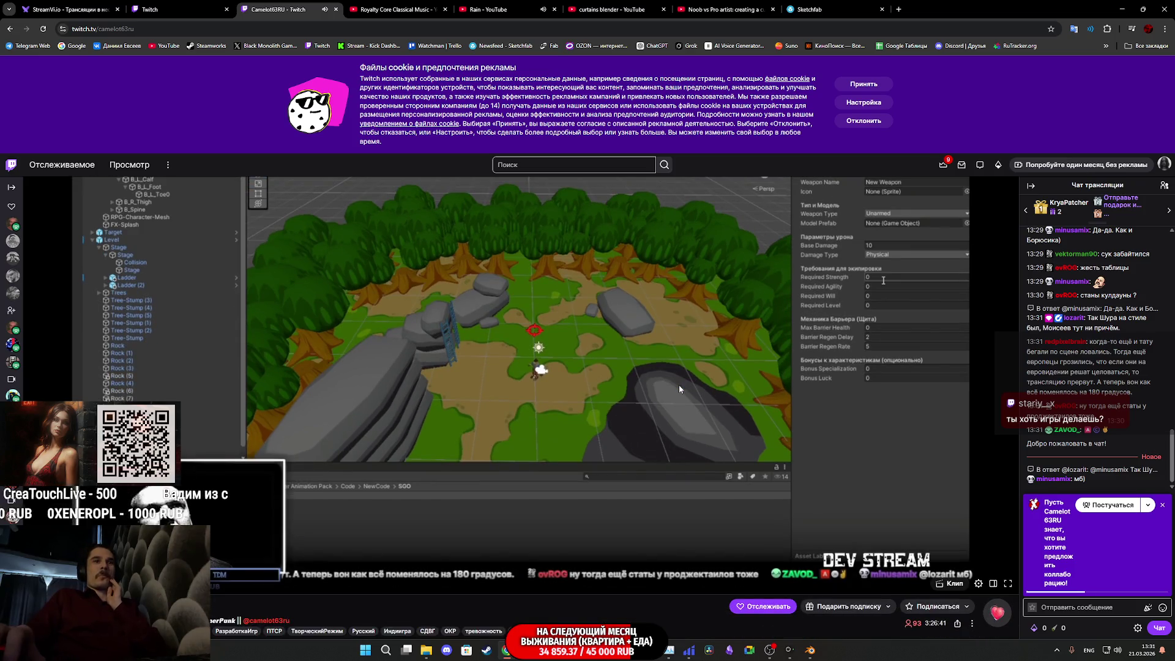
pyautogui.scroll(-3, 679, 389)
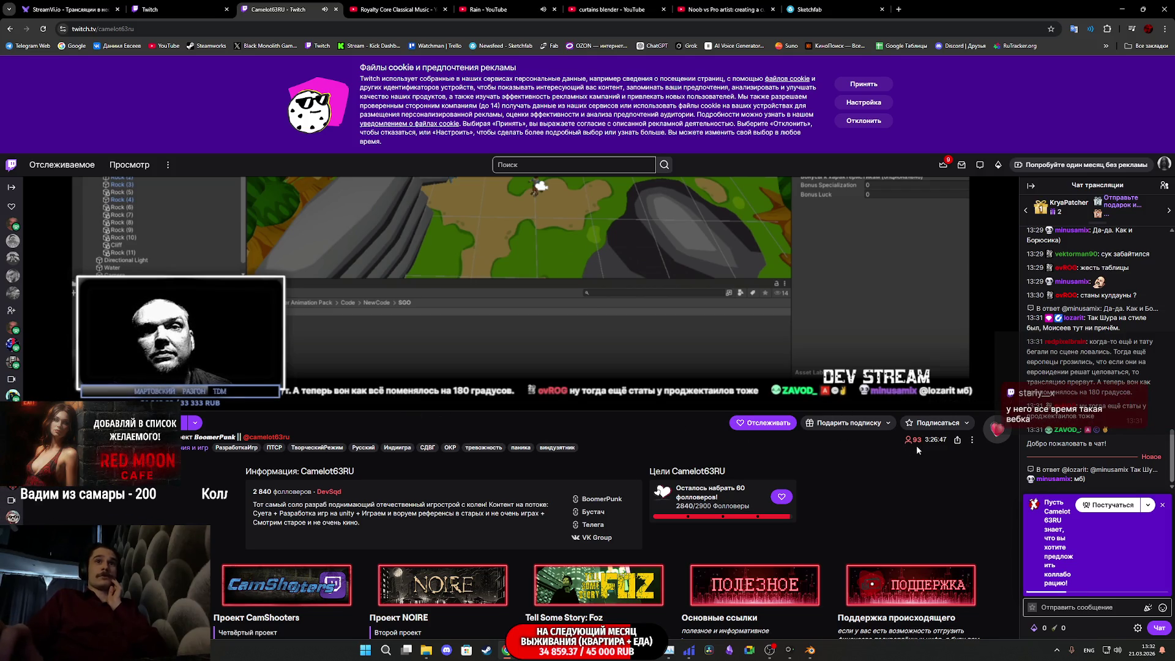
pyautogui.scroll(2, 888, 482)
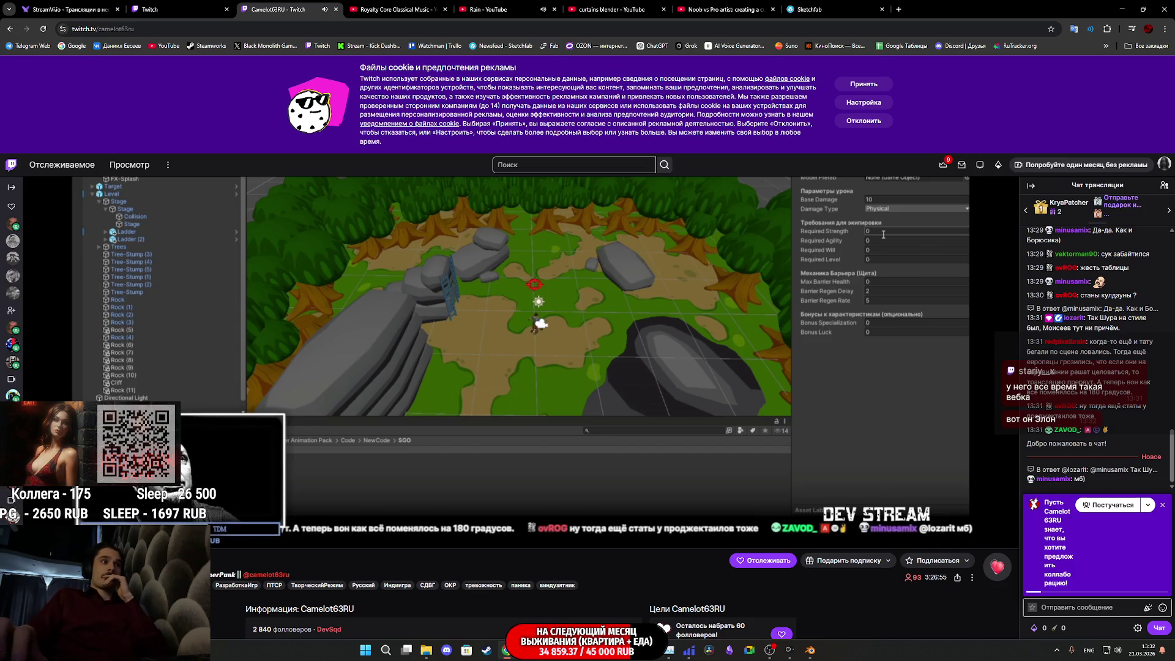
# Step: Open the Проект NOIRE document from the channel panels in a new tab and view it
pyautogui.moveTo(656, 406)
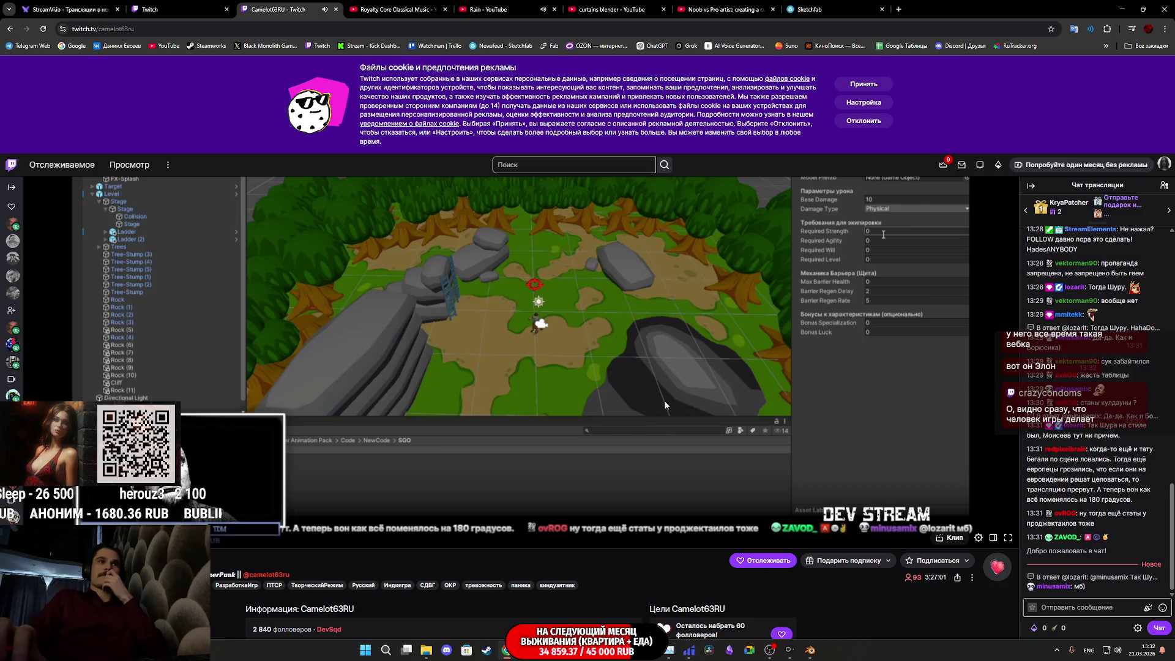
pyautogui.scroll(1, 665, 405)
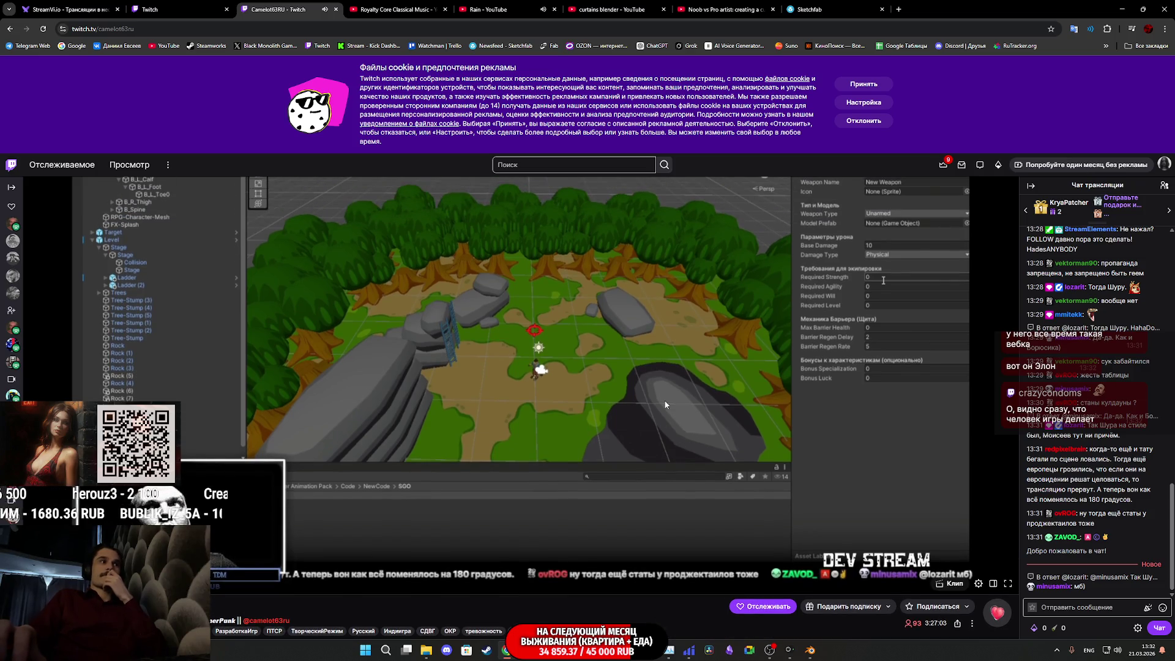
pyautogui.scroll(-3, 665, 405)
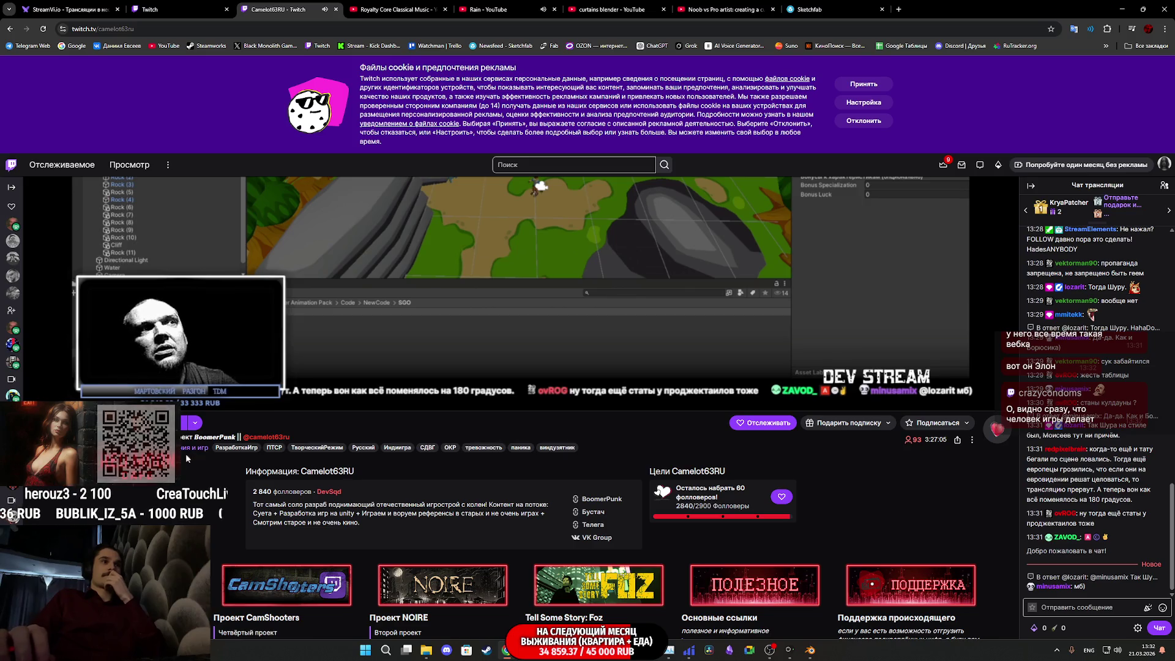
pyautogui.scroll(-2, 288, 464)
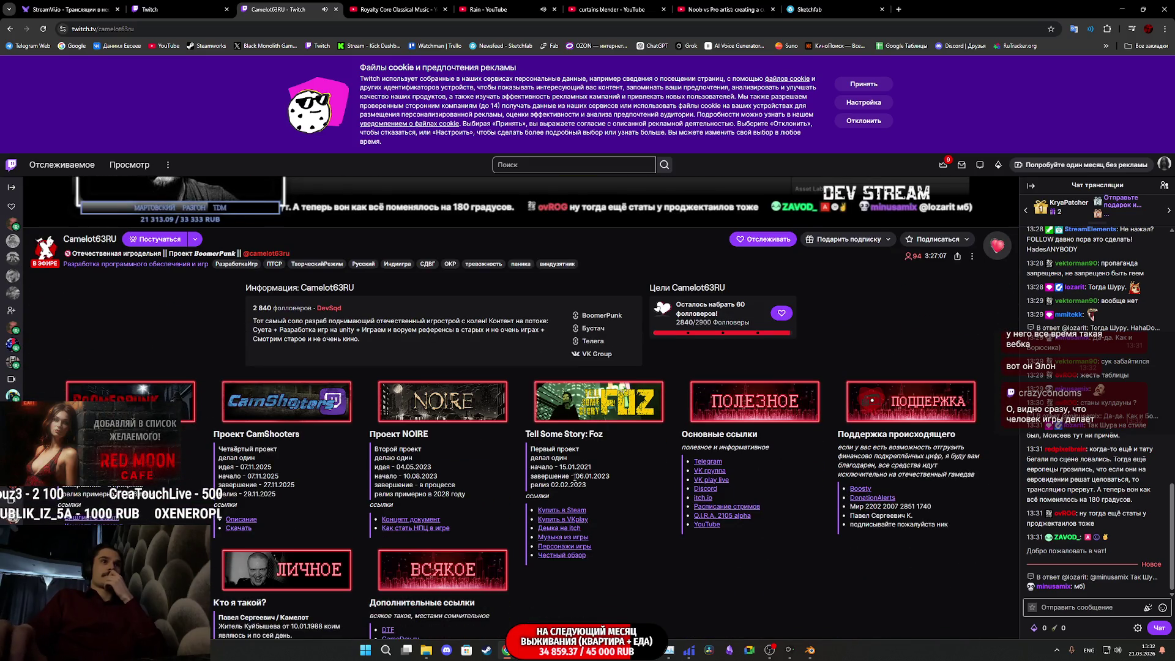
pyautogui.scroll(-1, 573, 482)
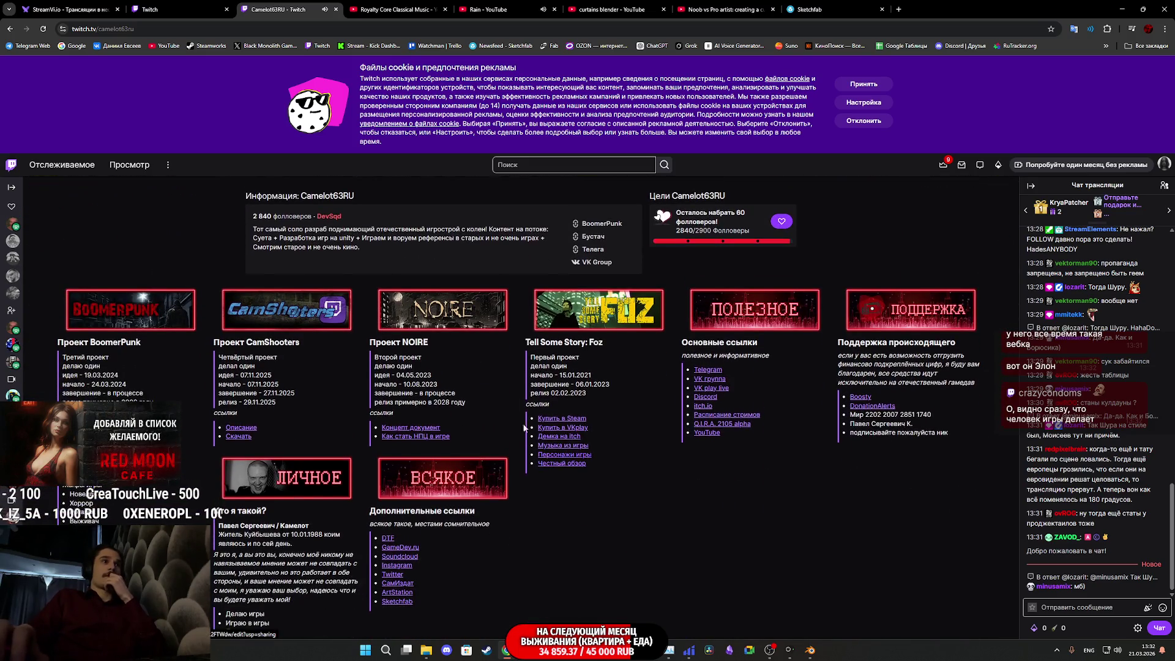
pyautogui.middleClick(454, 314)
pyautogui.scroll(6, 455, 313)
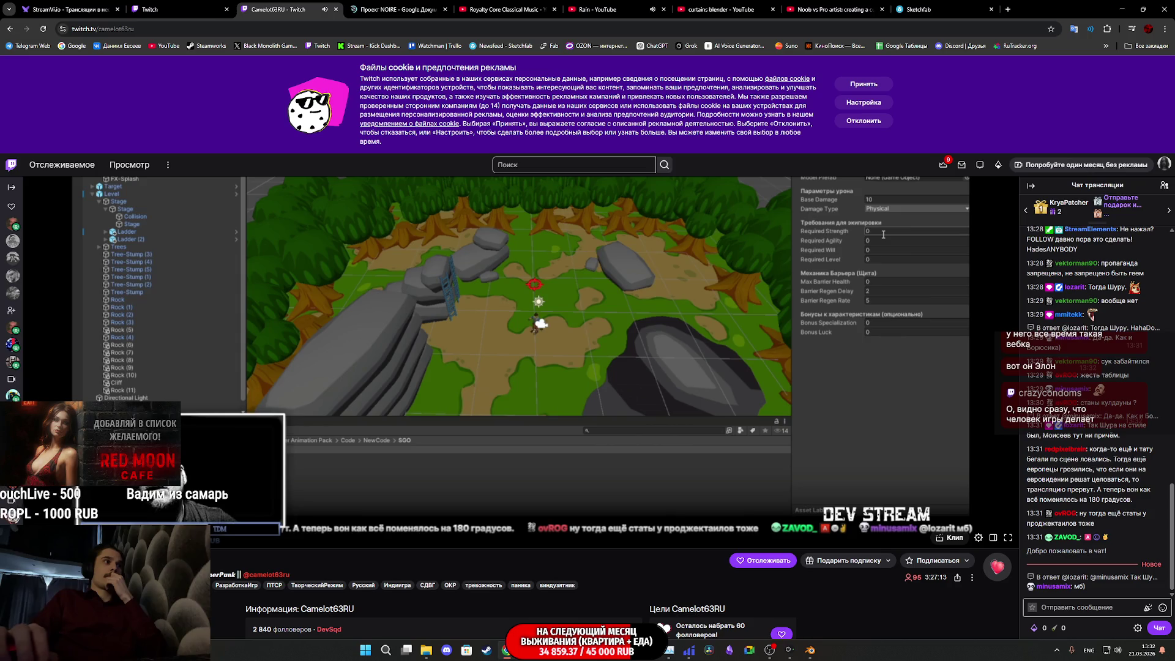
pyautogui.click(398, 9)
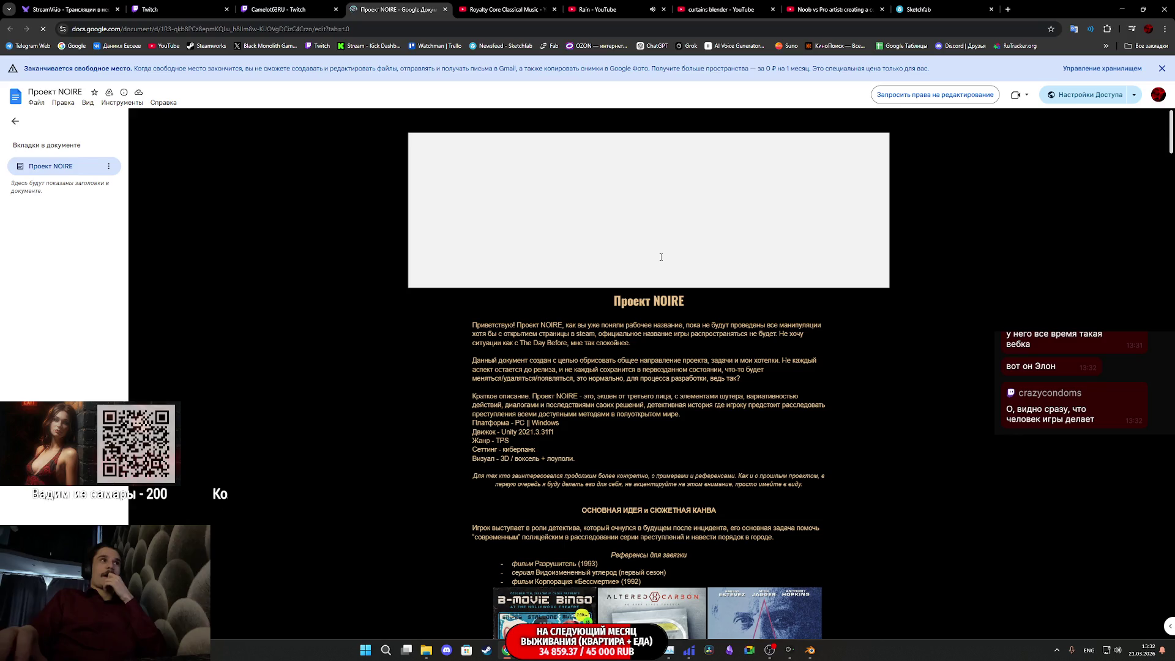
# Step: Close the NOIRE document and open BoomerPunk's Steam page from the channel panels in a new tab
pyautogui.scroll(-4, 659, 272)
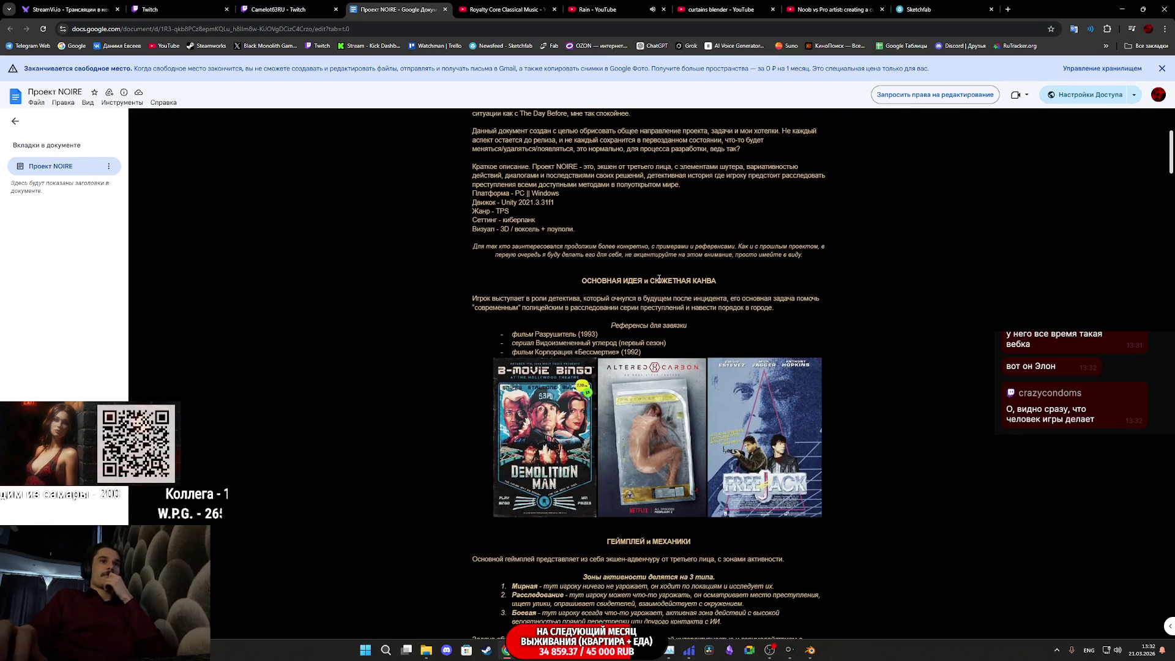
pyautogui.click(445, 9)
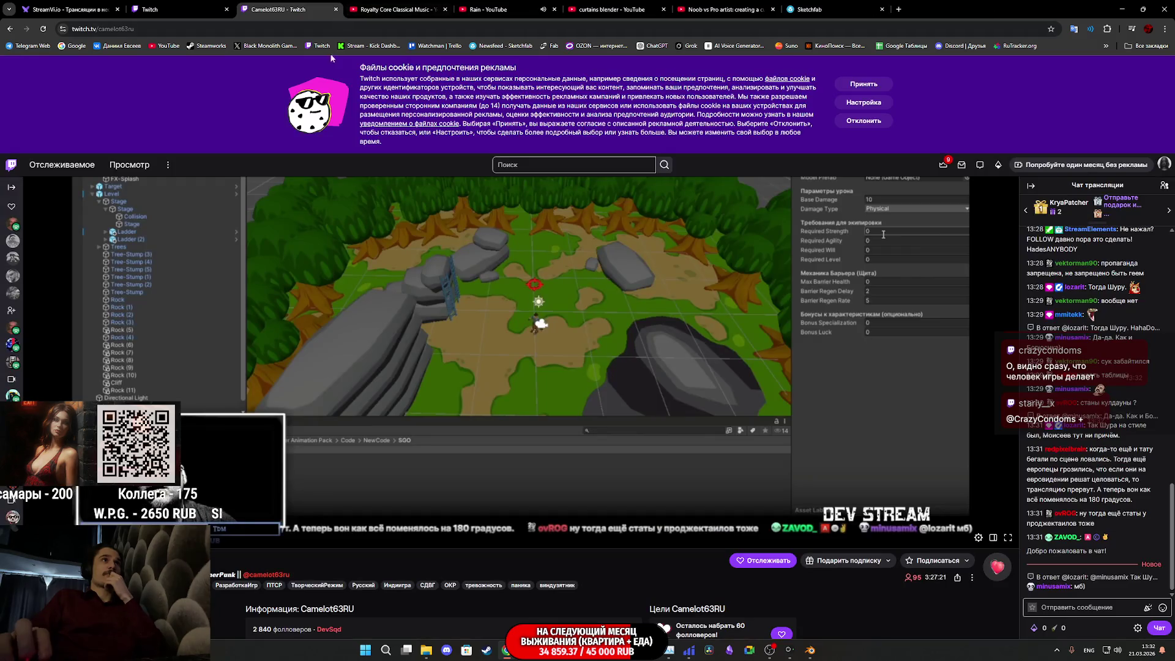
pyautogui.scroll(-5, 362, 572)
pyautogui.scroll(-2, 399, 530)
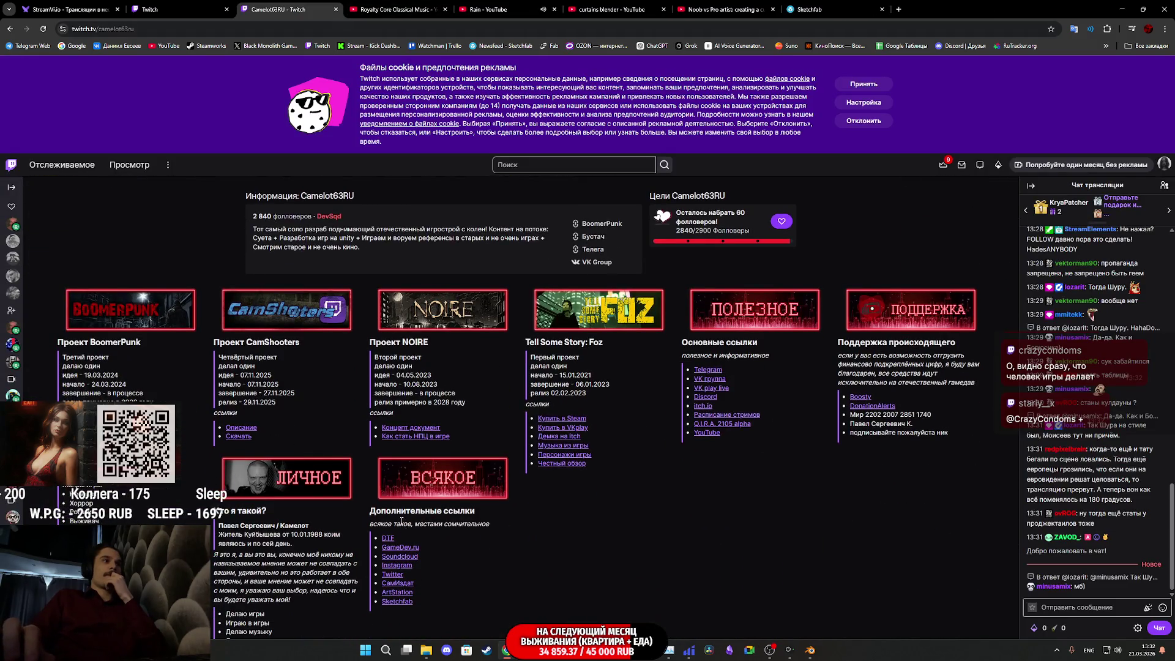
pyautogui.scroll(-2, 401, 522)
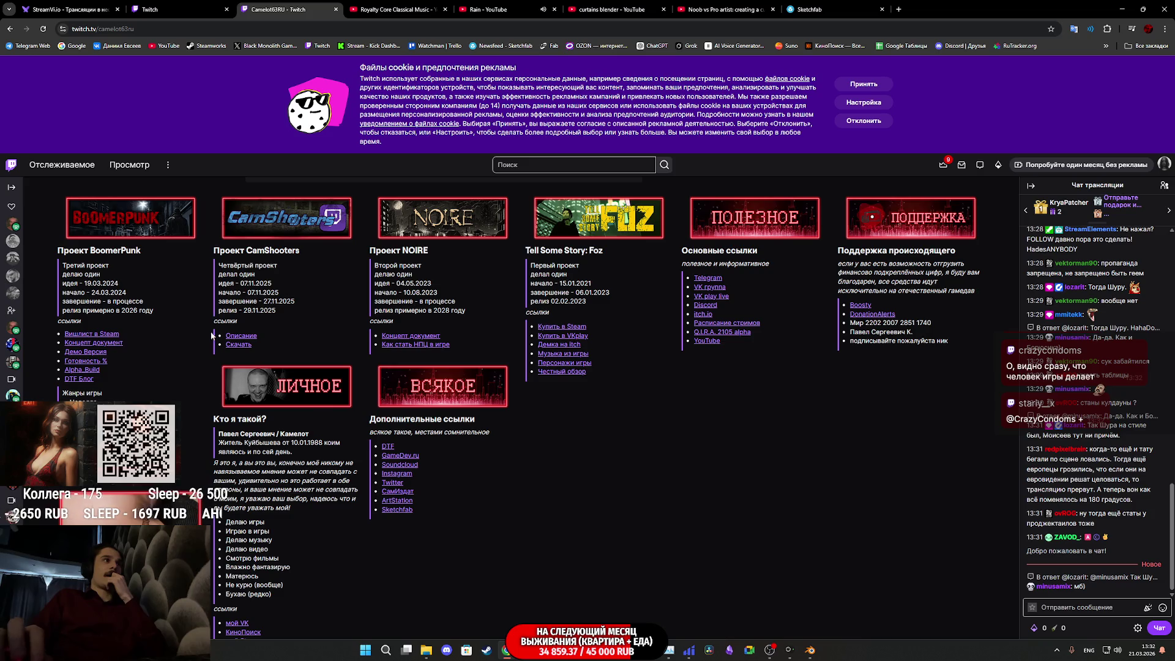
pyautogui.middleClick(126, 219)
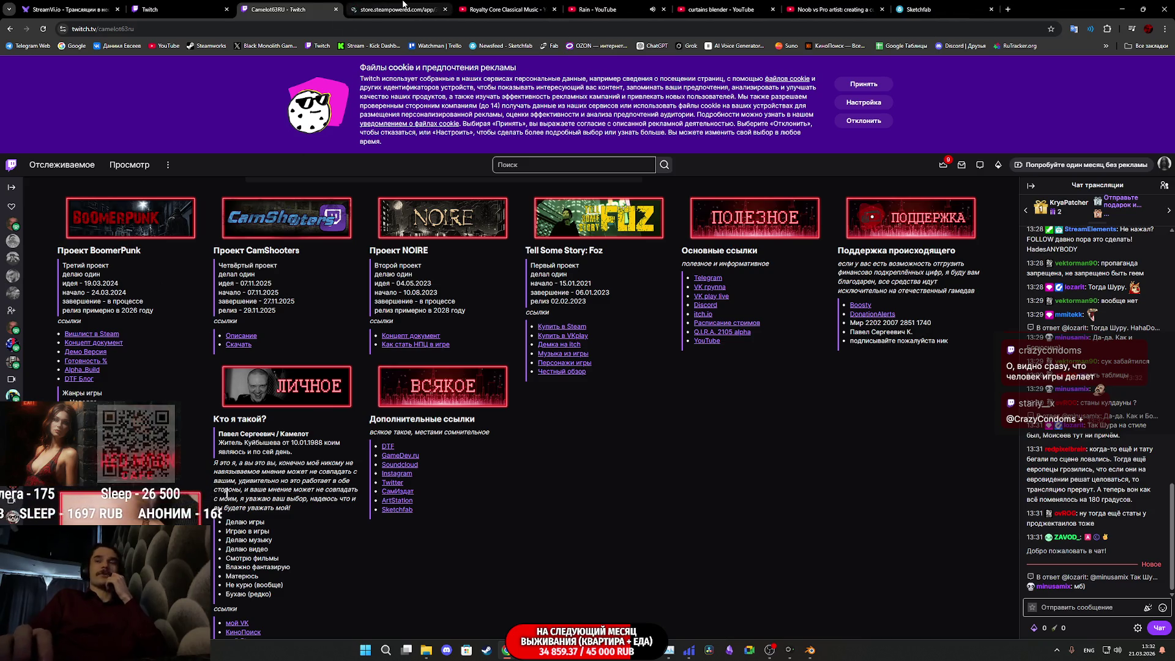
pyautogui.click(404, 7)
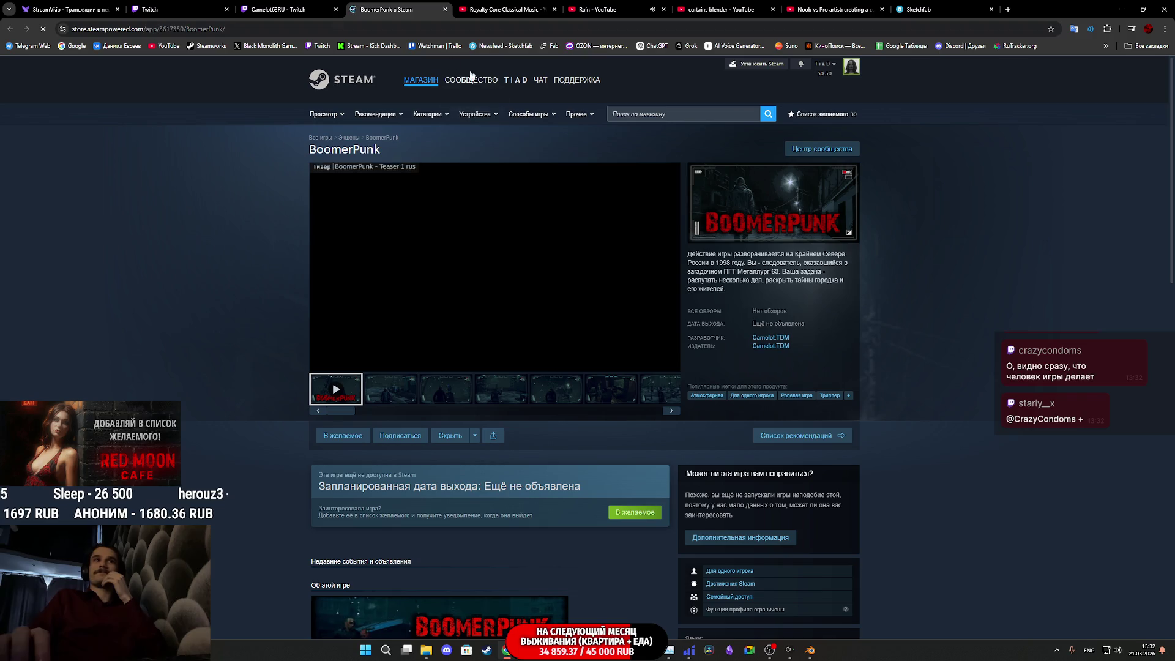
# Step: View BoomerPunk's screenshots full-size, stepping through all seven images, then close the viewer
pyautogui.click(405, 387)
pyautogui.click(586, 369)
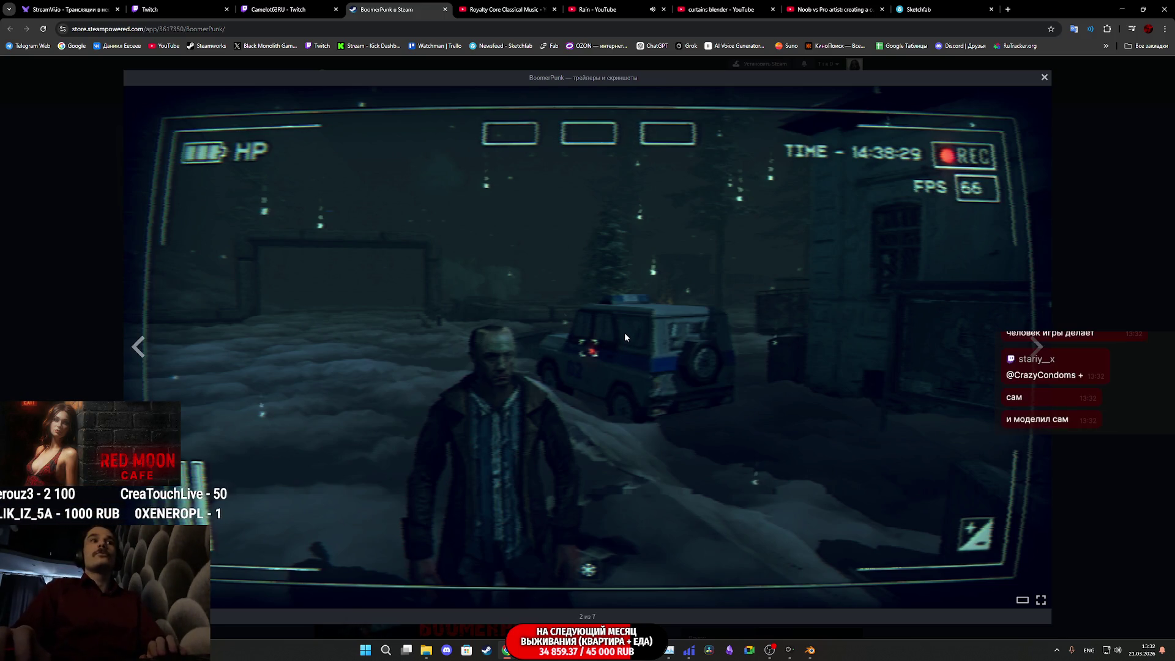
pyautogui.press('Right')
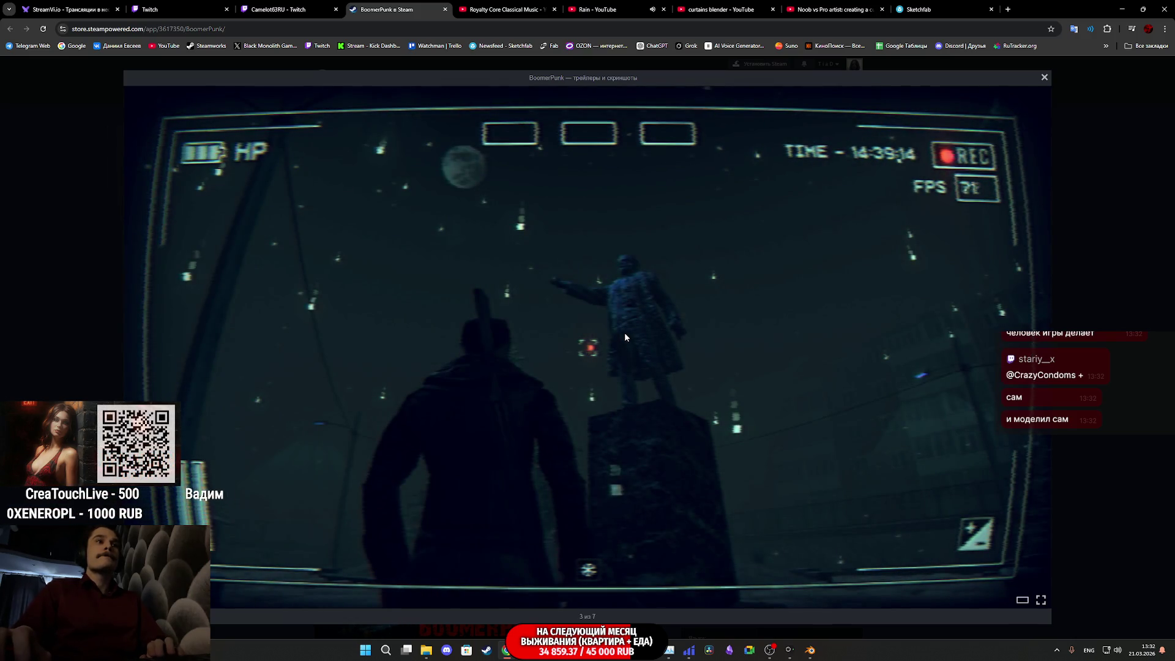
pyautogui.press('Right')
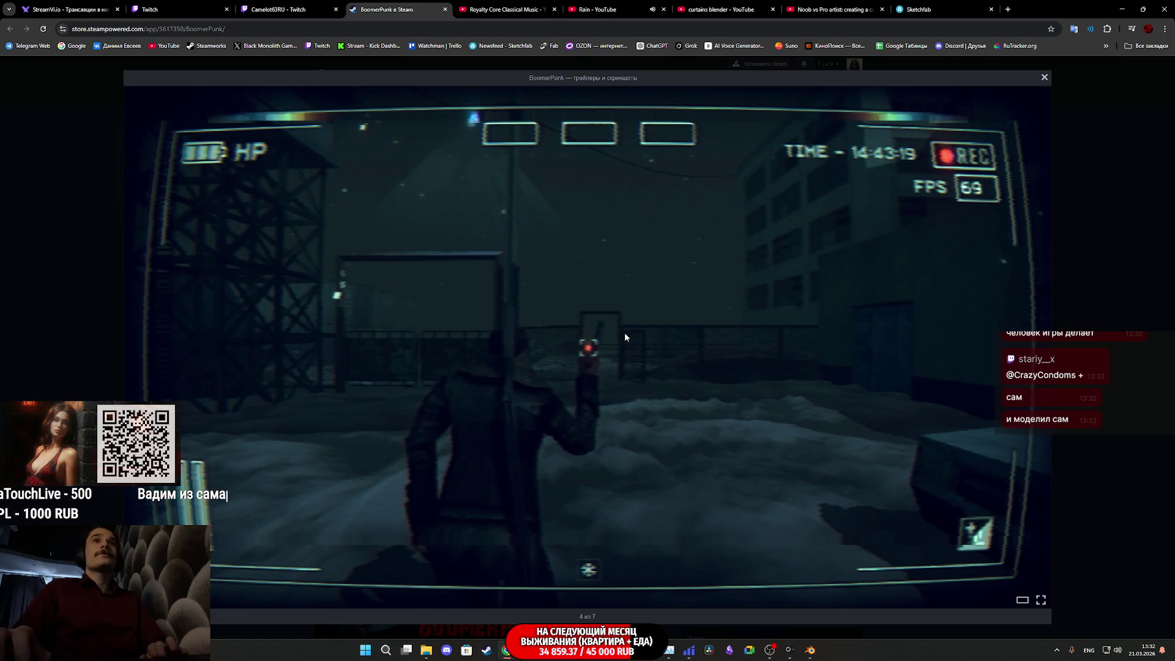
pyautogui.press('Right')
pyautogui.press('Right')
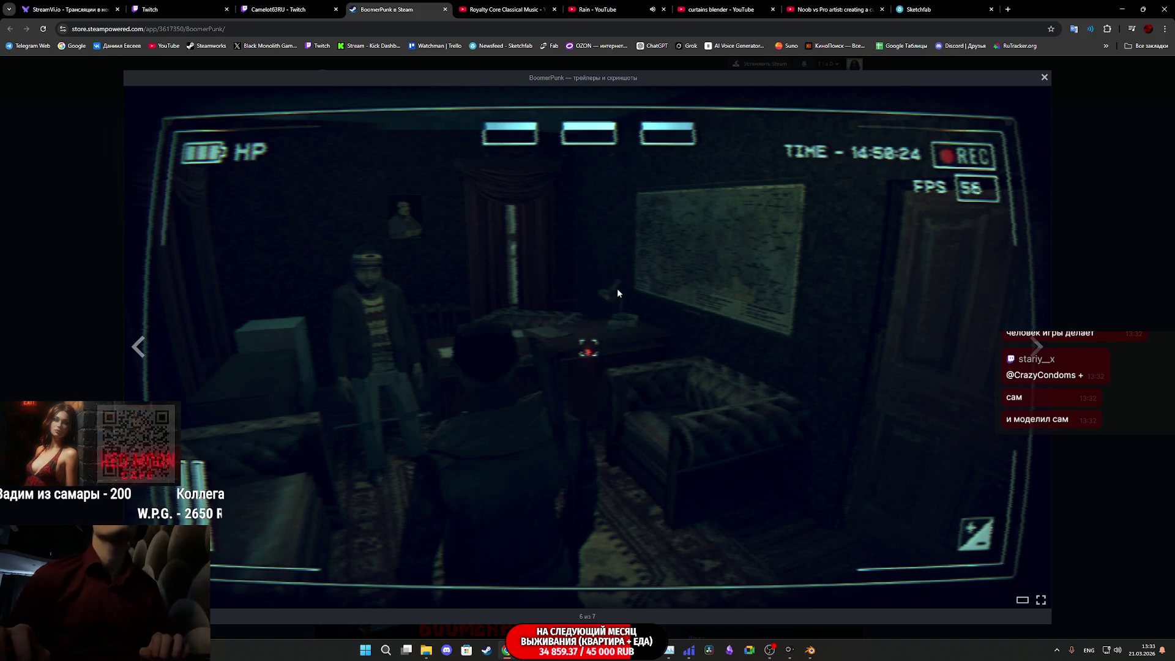
pyautogui.press('Right')
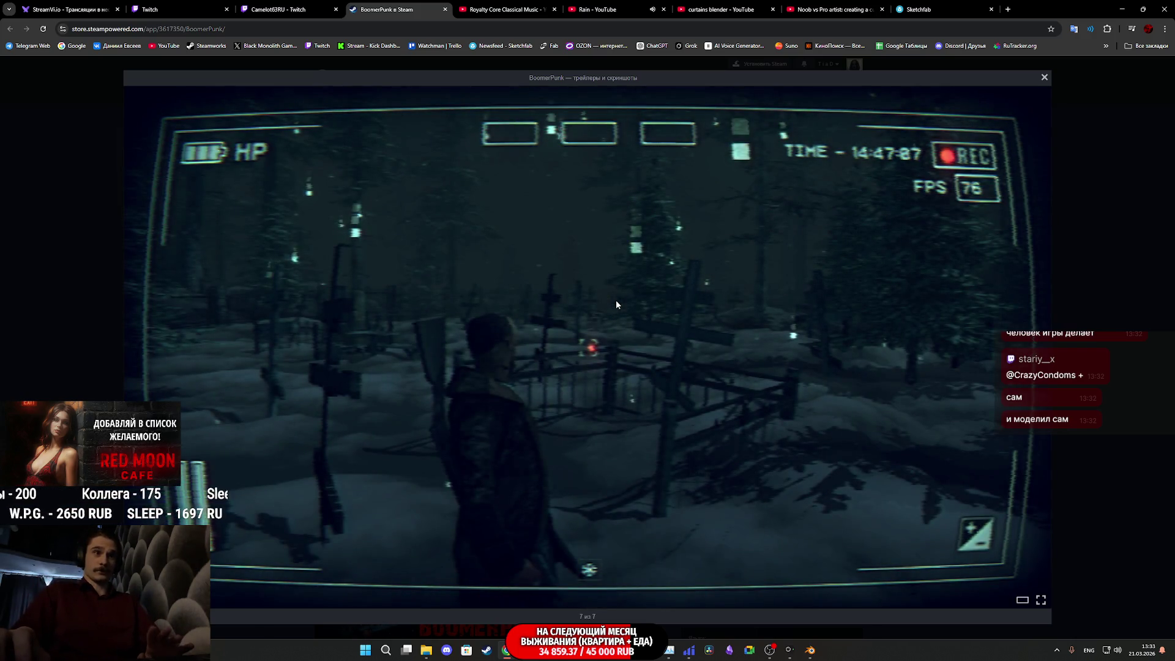
pyautogui.press('Left')
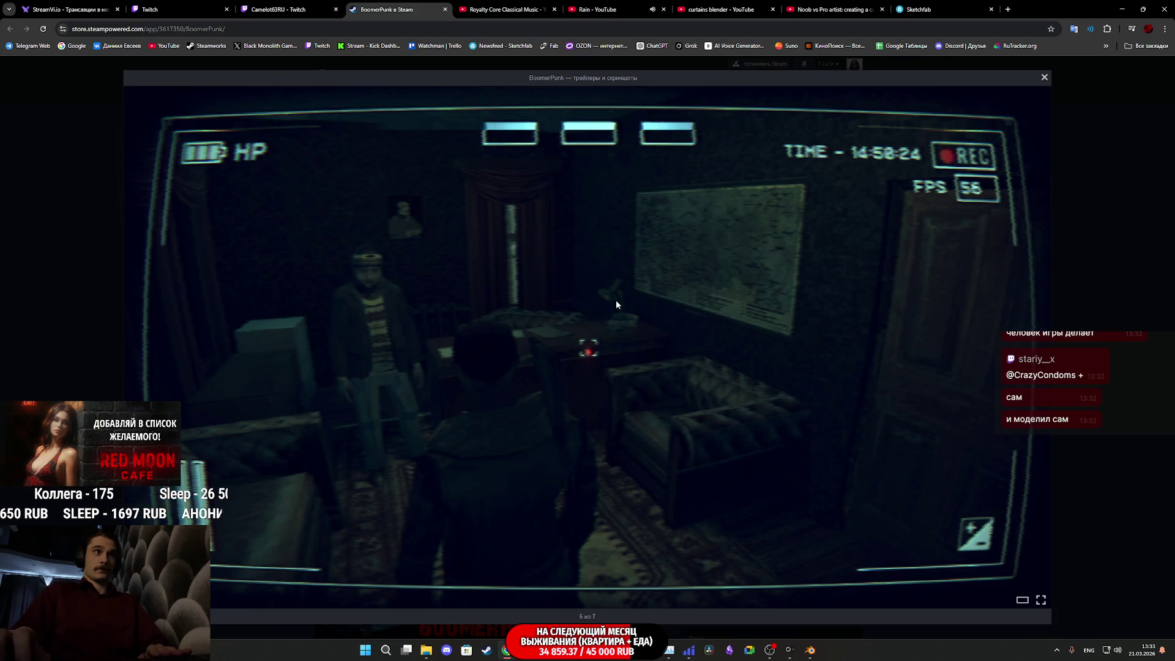
pyautogui.press('Right')
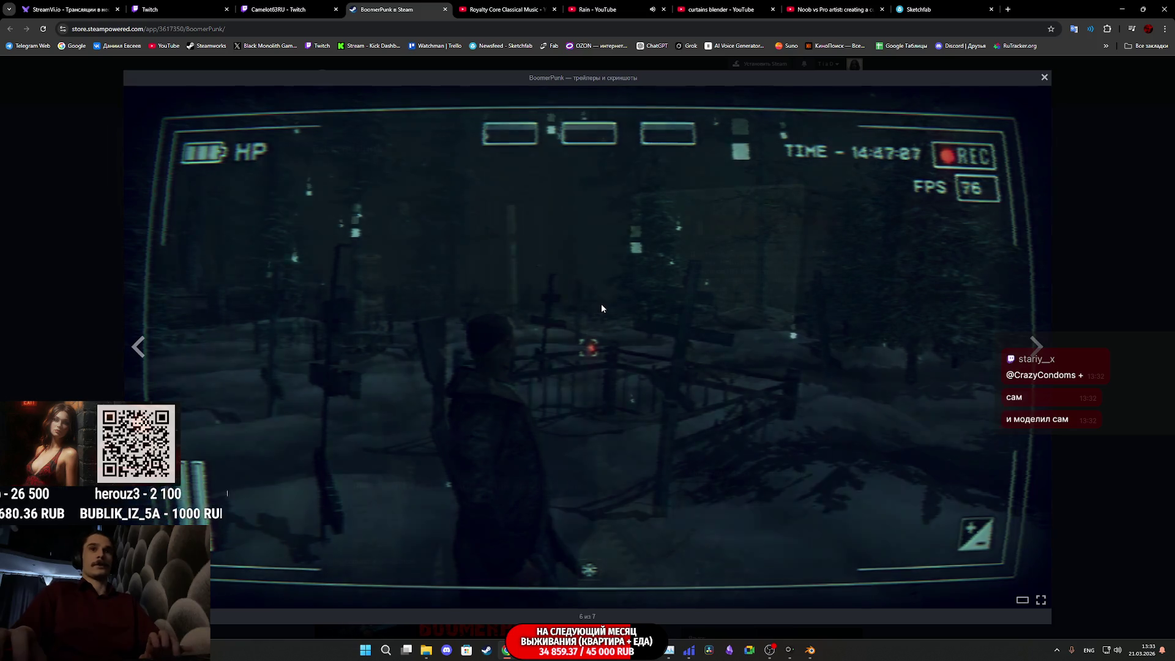
pyautogui.press('Left')
pyautogui.press('Left')
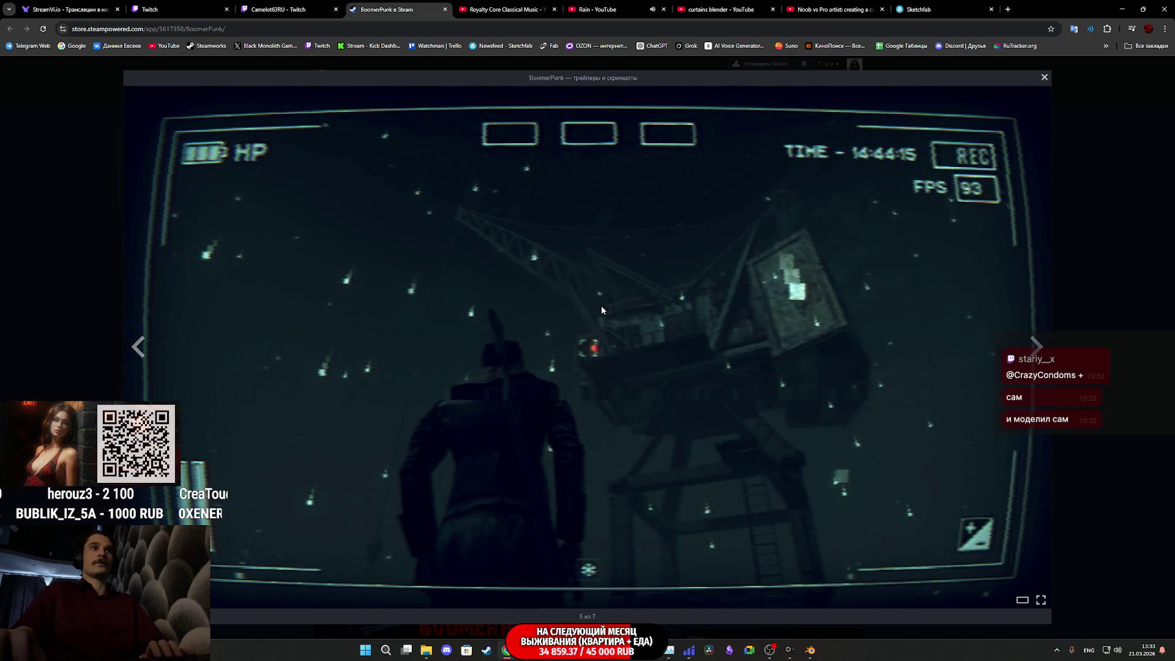
pyautogui.press('Left')
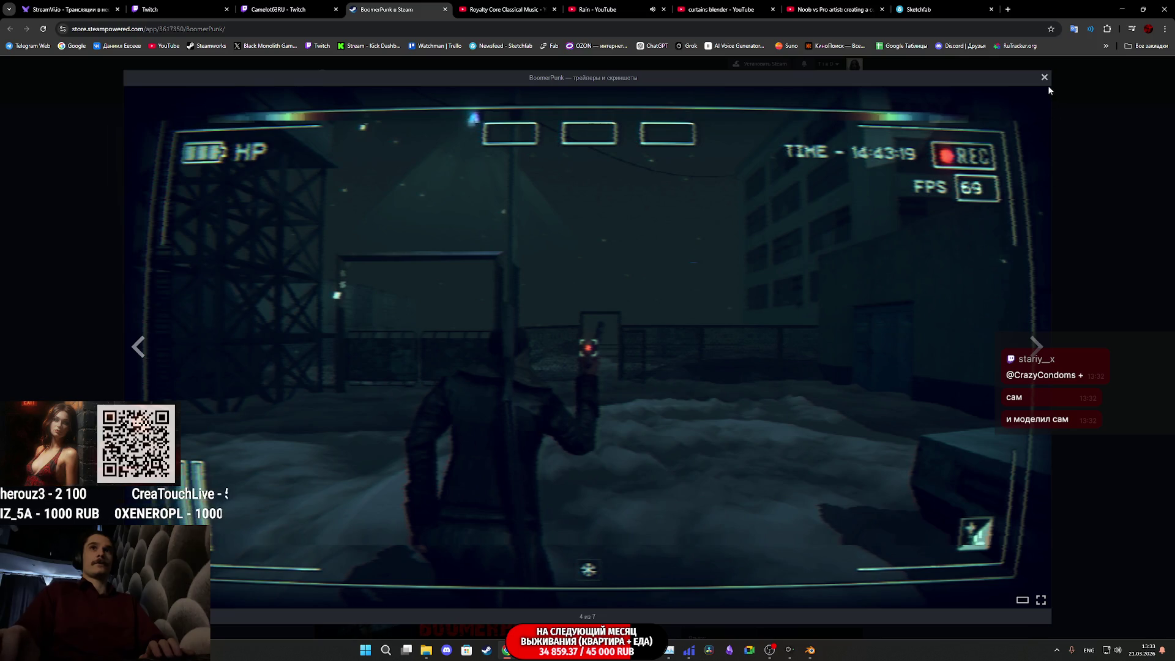
pyautogui.click(1045, 79)
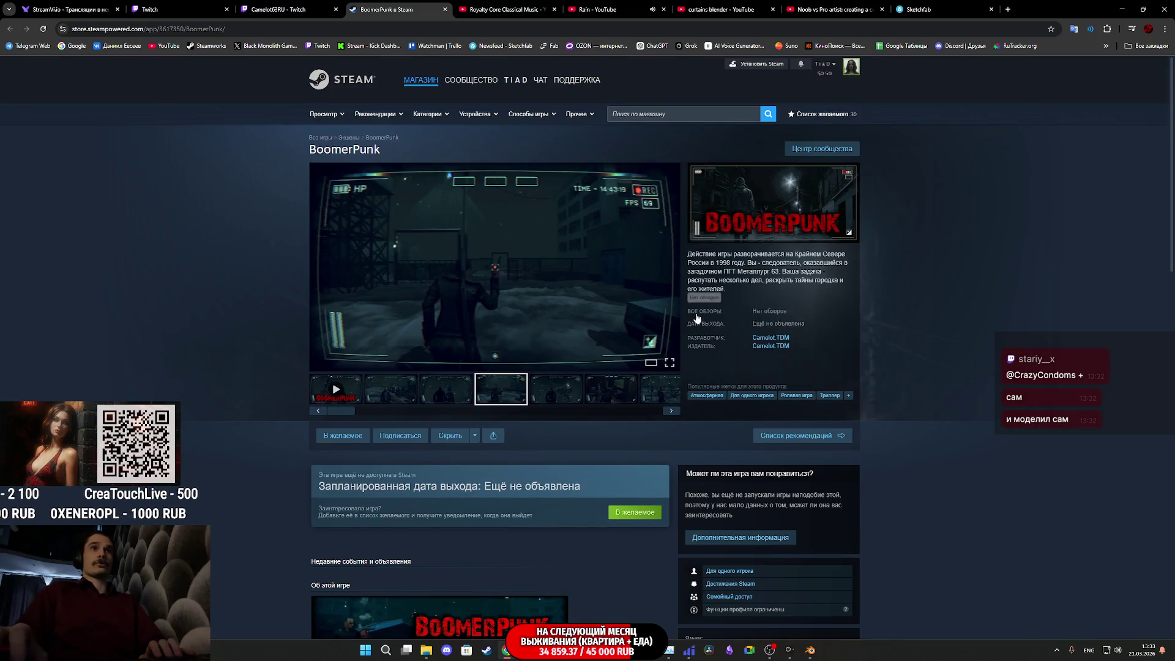
# Step: Expand BoomerPunk's full description with ЧИТАТЬ ДАЛЬШЕ and read through it
pyautogui.scroll(-7, 697, 318)
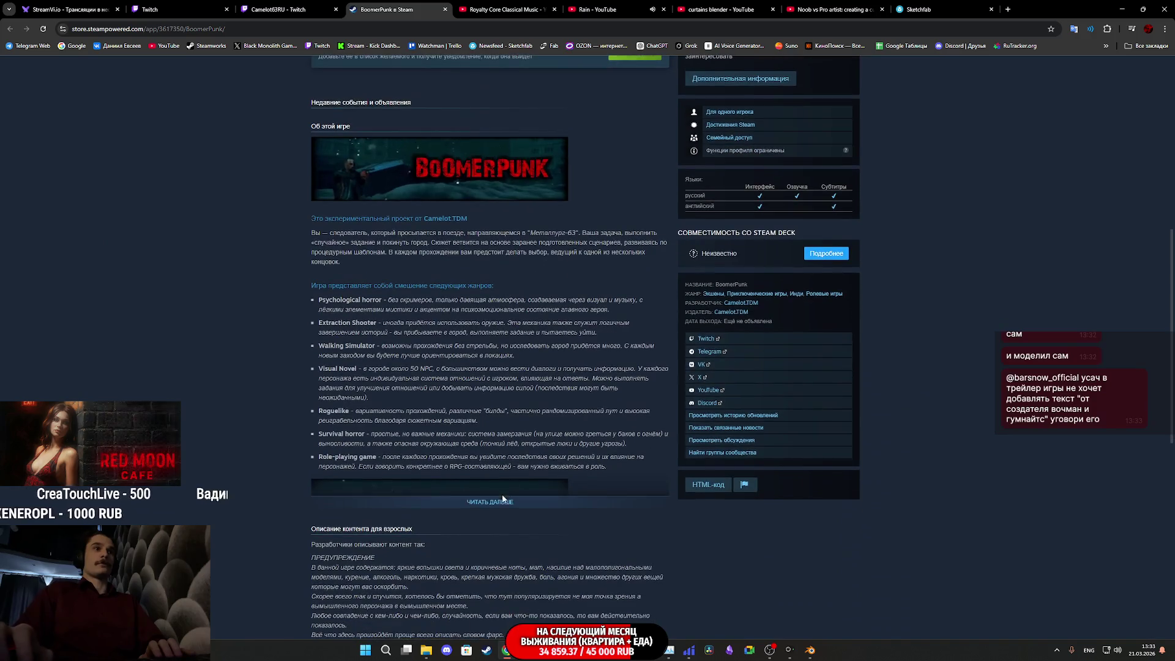
pyautogui.click(506, 495)
pyautogui.scroll(-3, 512, 489)
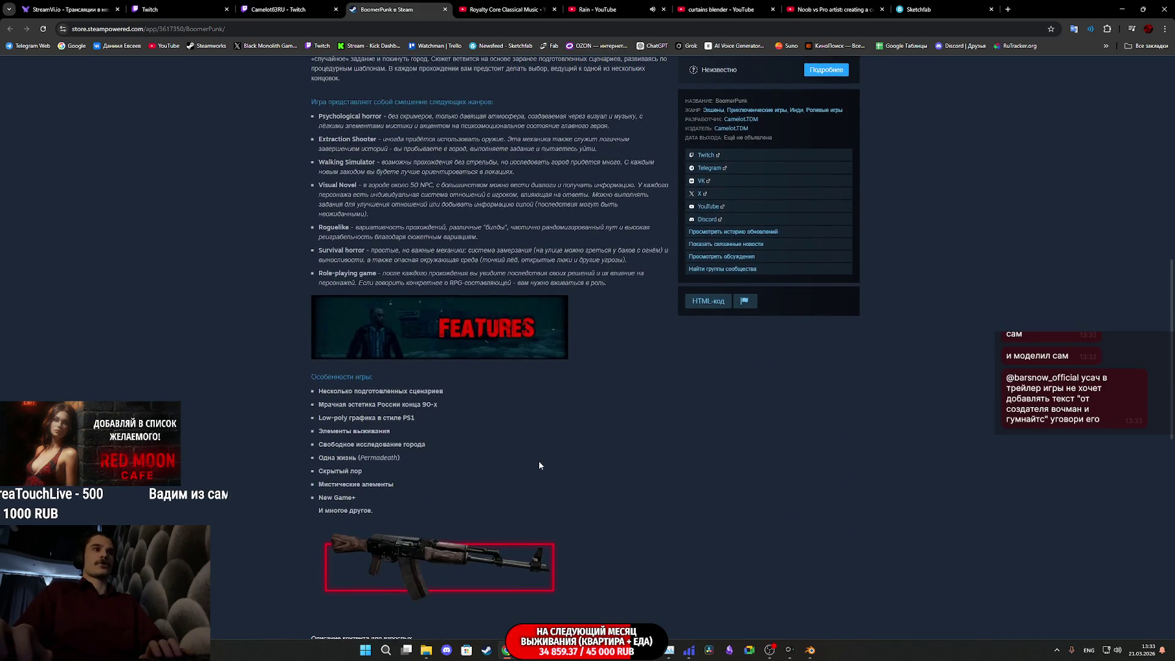
pyautogui.scroll(-5, 541, 459)
pyautogui.scroll(4, 546, 453)
pyautogui.scroll(6, 546, 453)
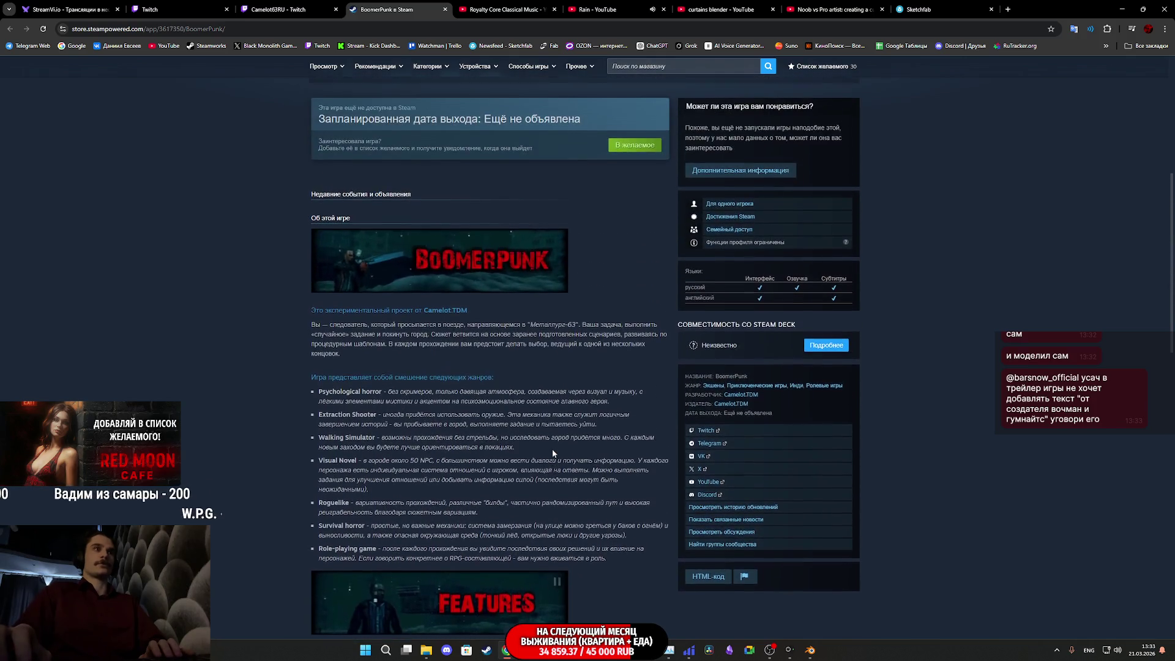
pyautogui.scroll(5, 553, 449)
# Step: Revisit the screenshots and teaser, then search the game's community groups via Найти группы сообщества
pyautogui.click(511, 298)
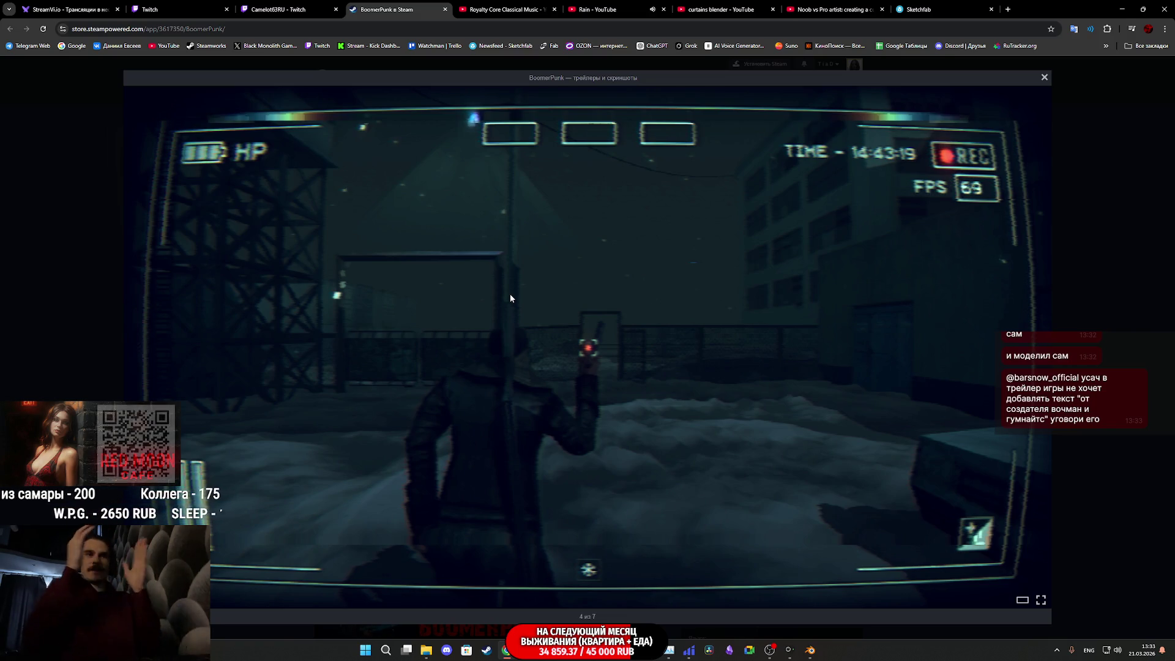
pyautogui.press('Left')
pyautogui.press('Left')
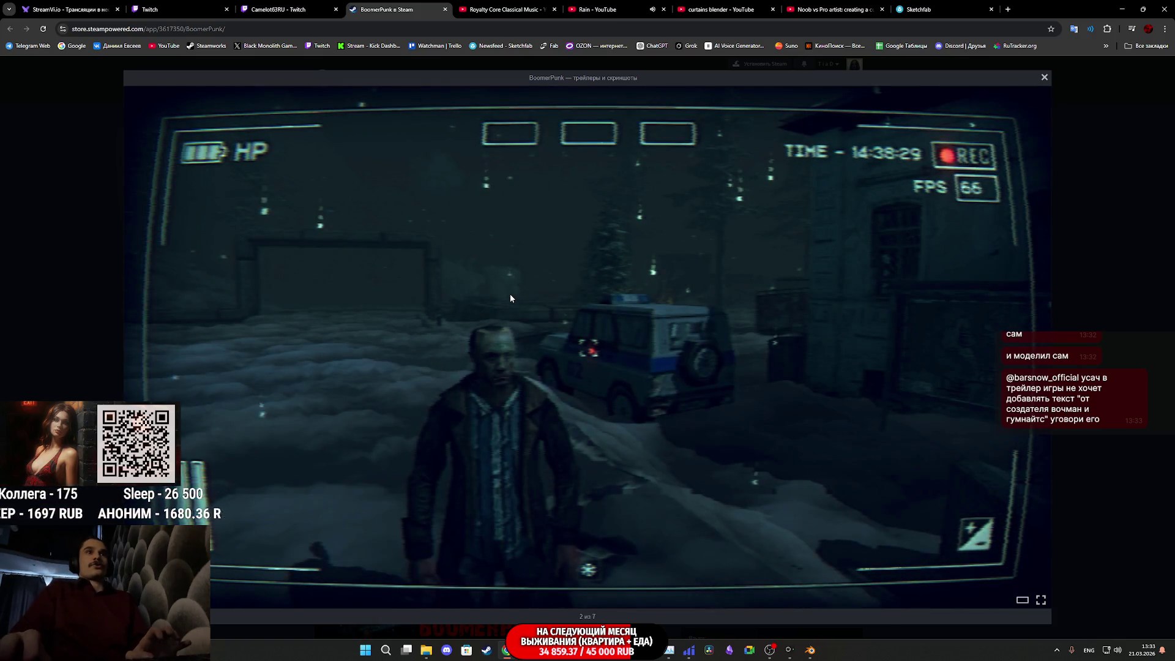
pyautogui.press('Left')
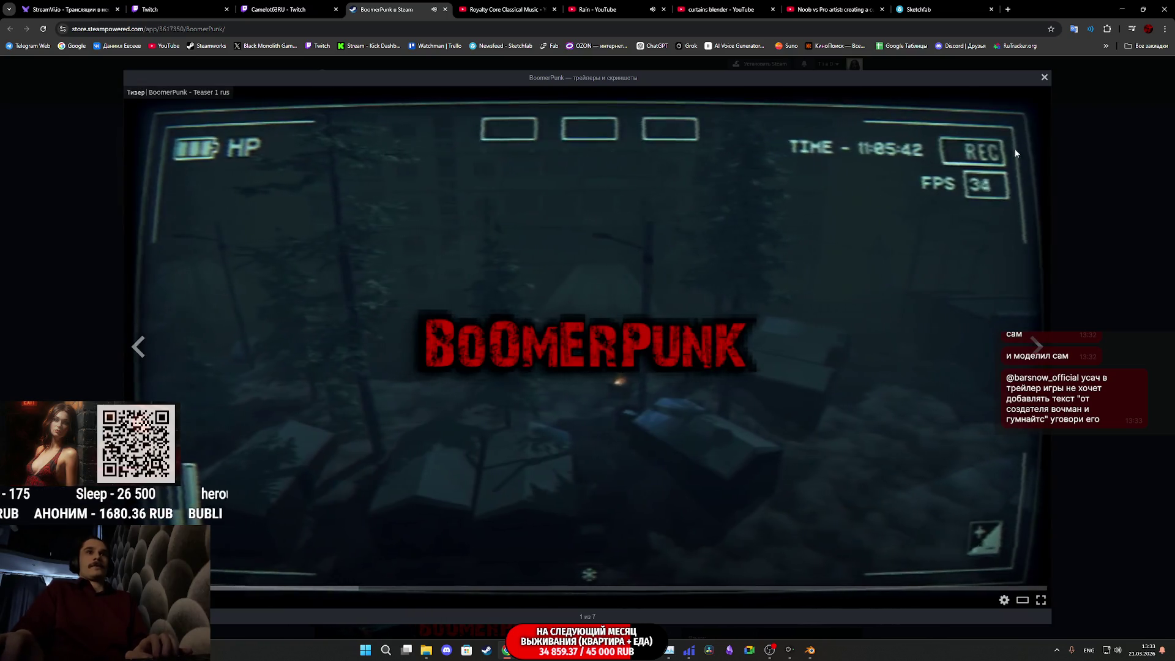
pyautogui.click(1045, 77)
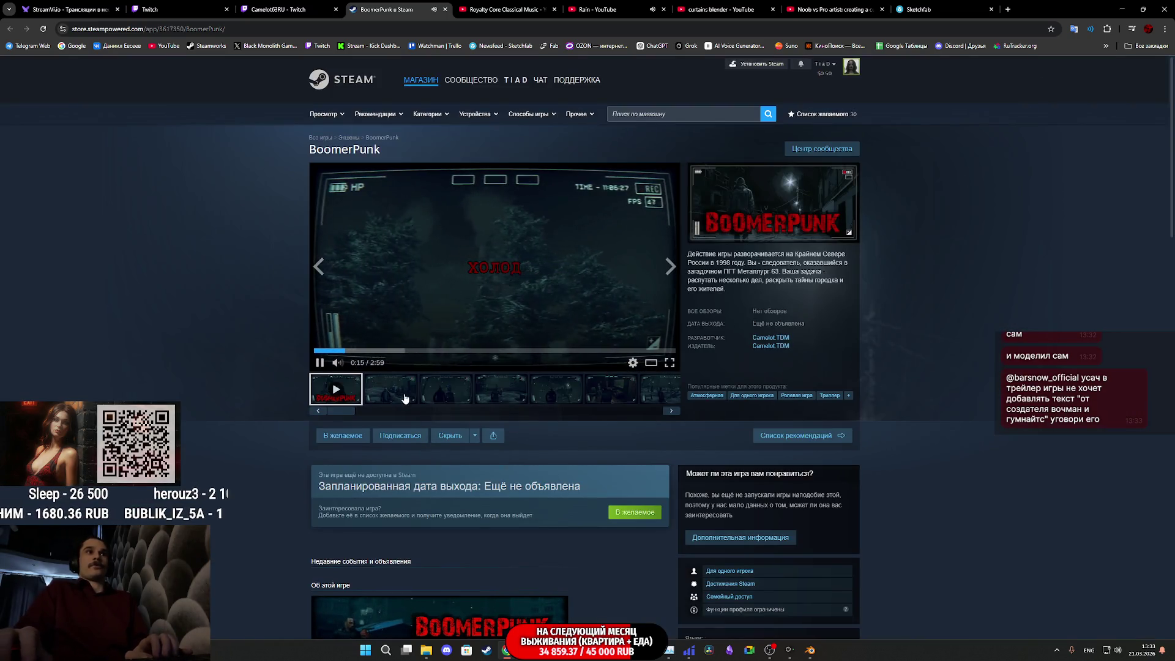
pyautogui.scroll(-7, 784, 427)
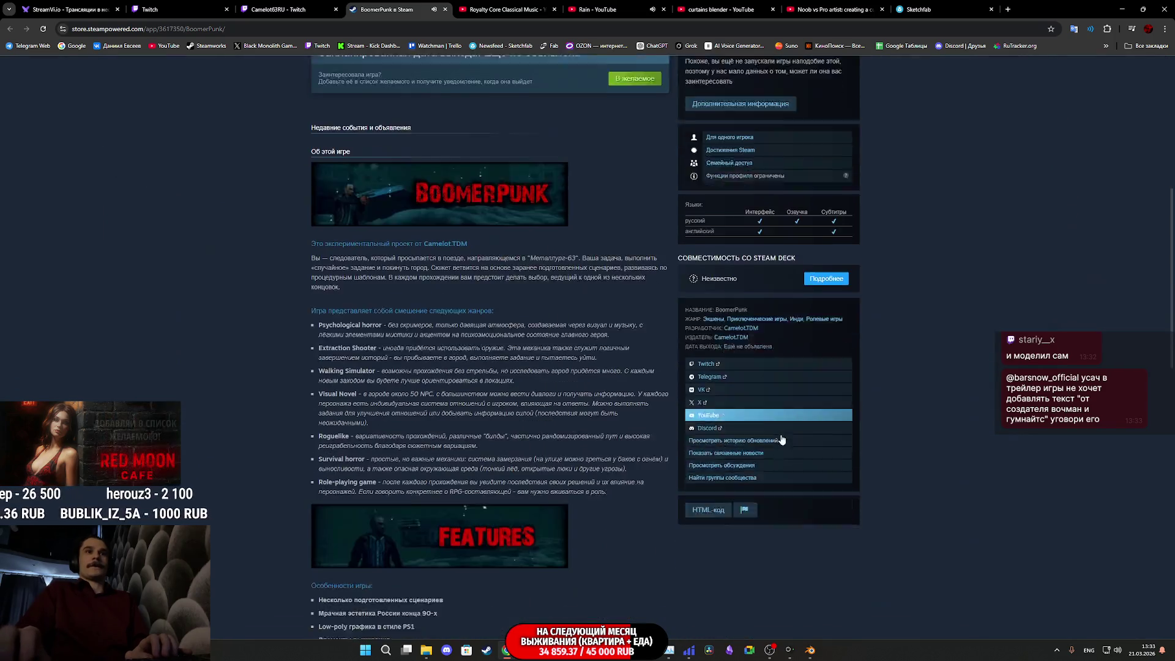
pyautogui.click(747, 454)
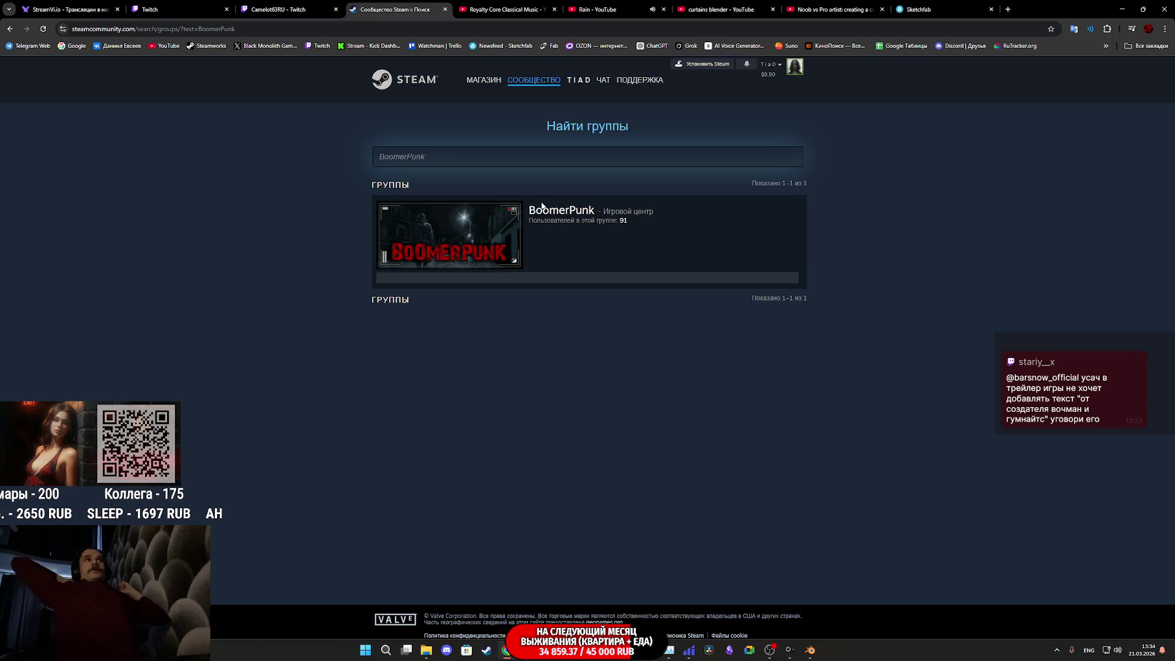
# Step: Return to BoomerPunk's store page and show its second screenshot
pyautogui.click(9, 29)
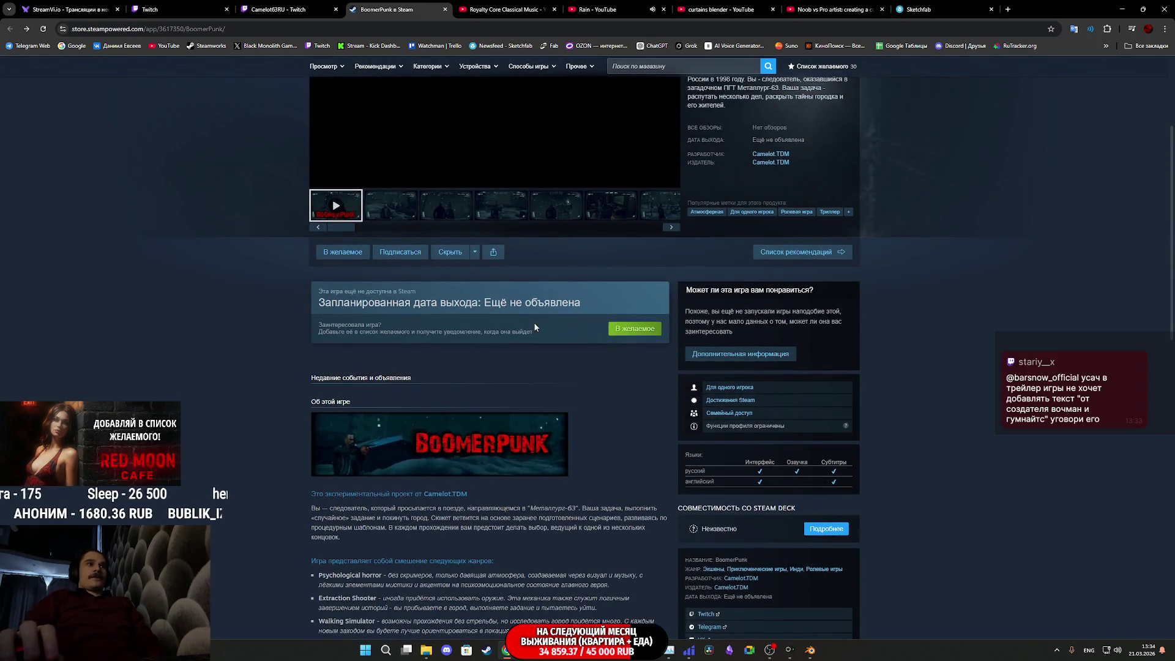
pyautogui.scroll(3, 534, 327)
pyautogui.click(391, 389)
pyautogui.scroll(-10, 475, 443)
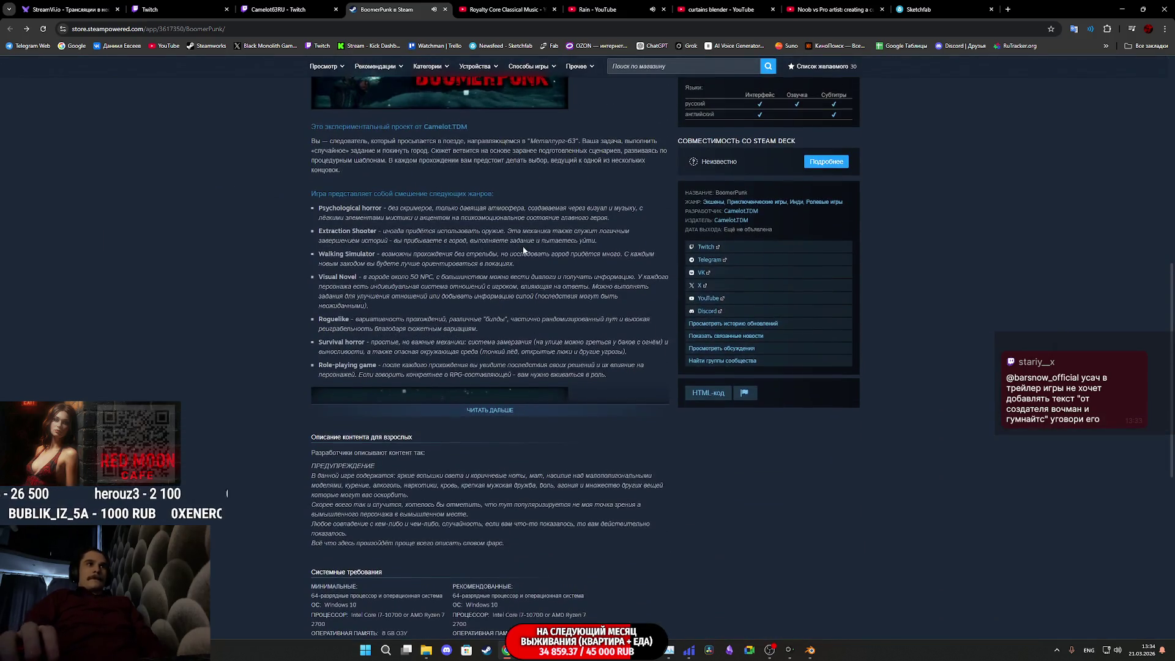
pyautogui.scroll(10, 524, 250)
# Step: Close the BoomerPunk Steam tab and switch to the stream manager dashboard tab
pyautogui.middleClick(392, 9)
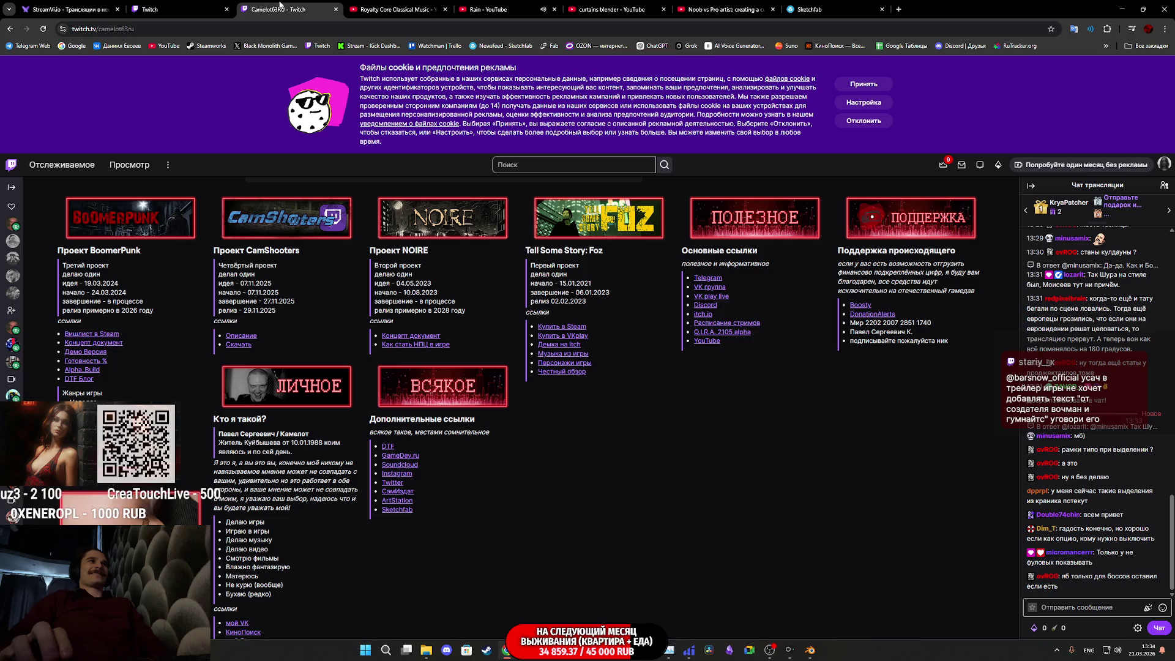
pyautogui.scroll(4, 585, 381)
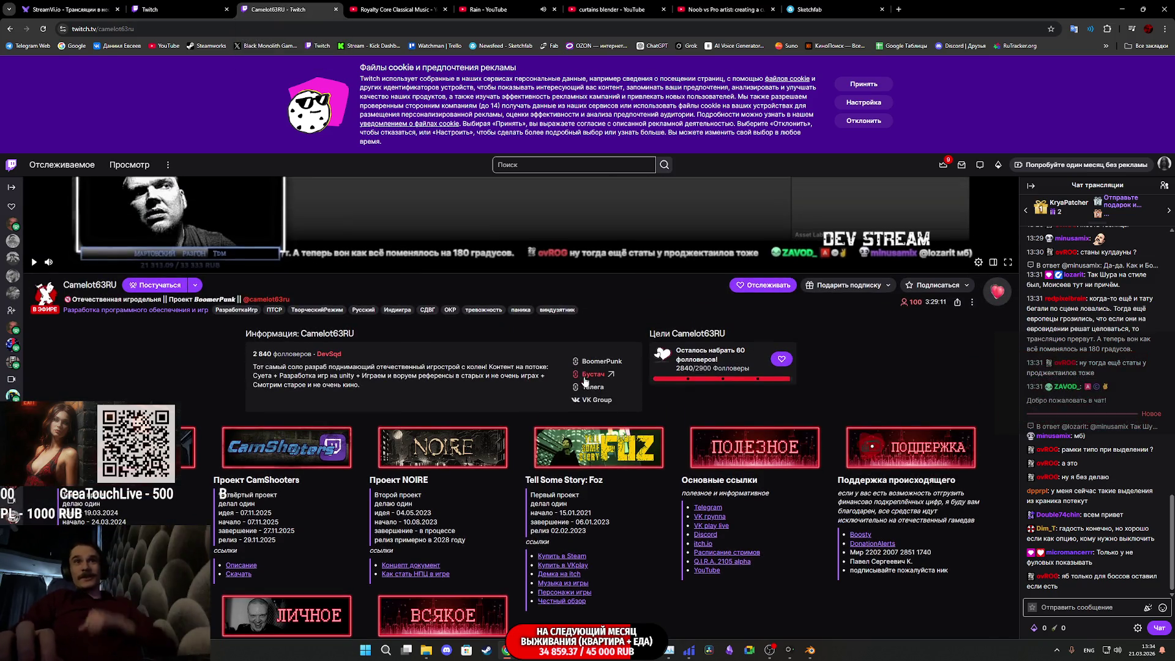
pyautogui.scroll(4, 799, 422)
pyautogui.scroll(2, 799, 420)
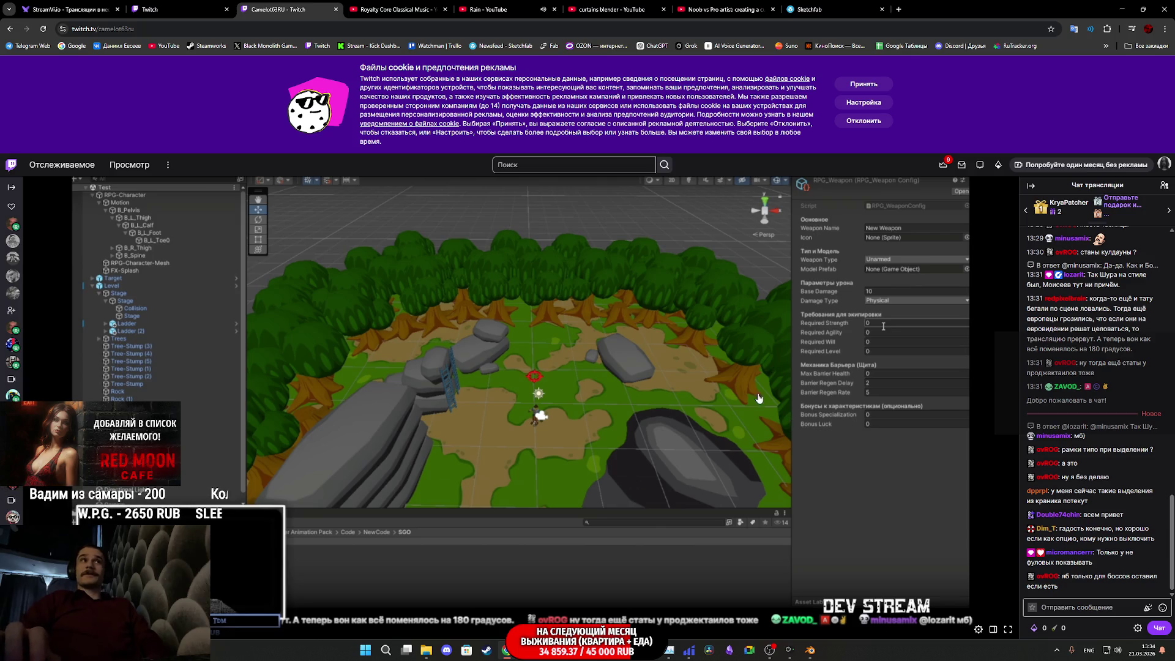
pyautogui.click(202, 9)
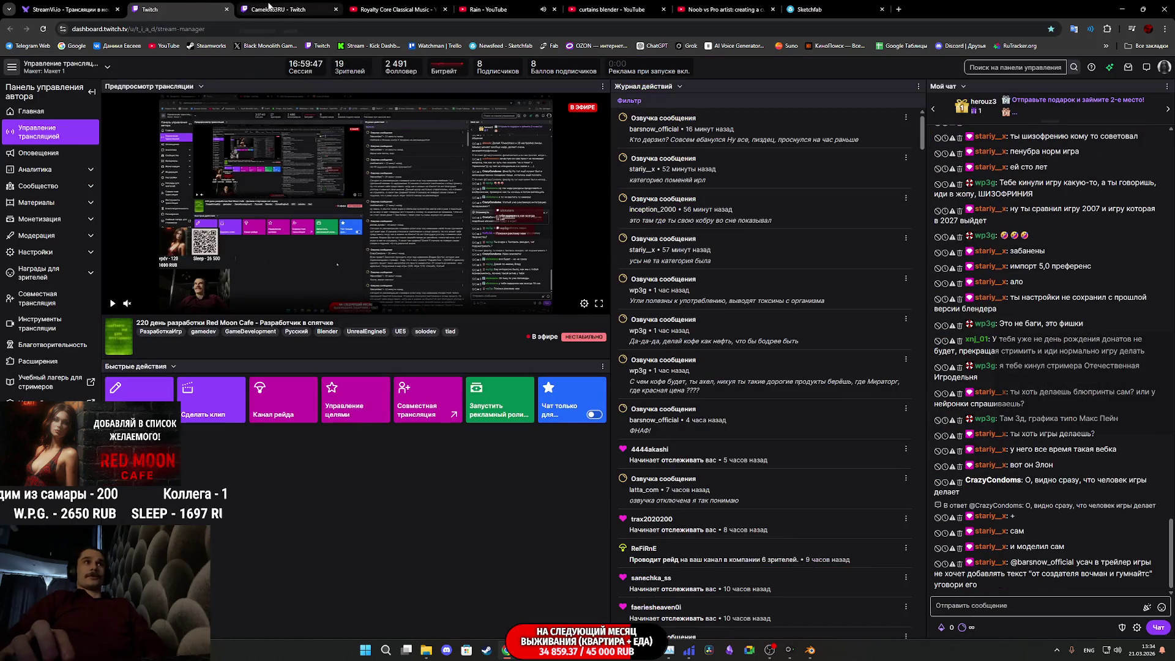
# Step: Close the other channel's stream tab and bring the empty Blender scene back
pyautogui.middleClick(303, 17)
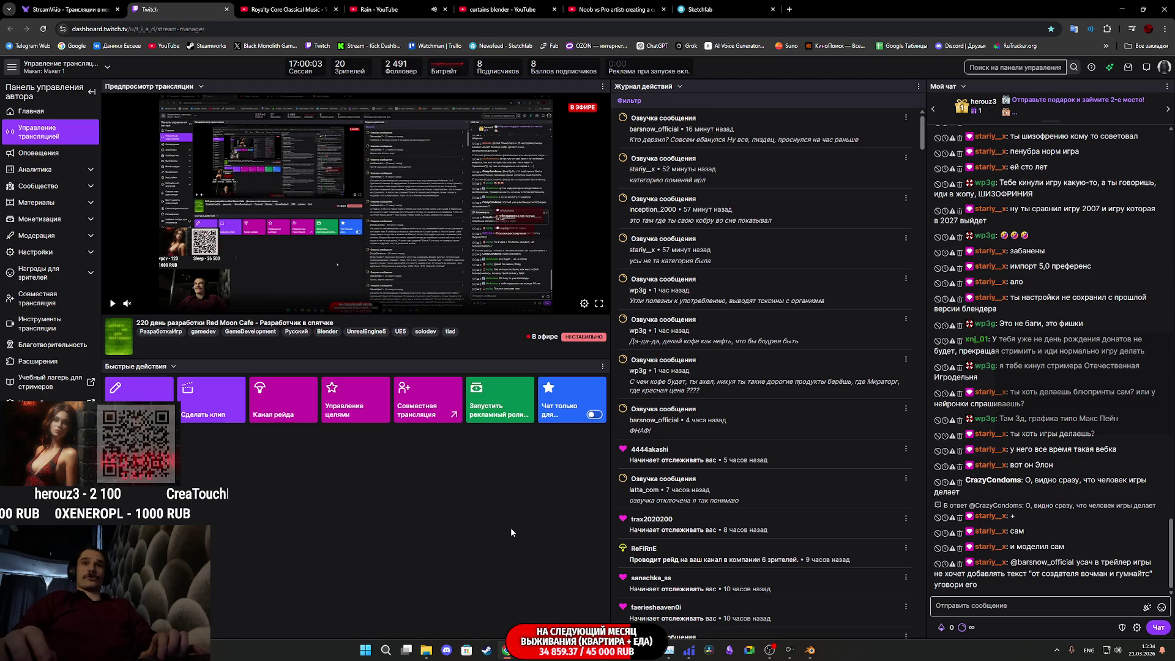
pyautogui.click(812, 653)
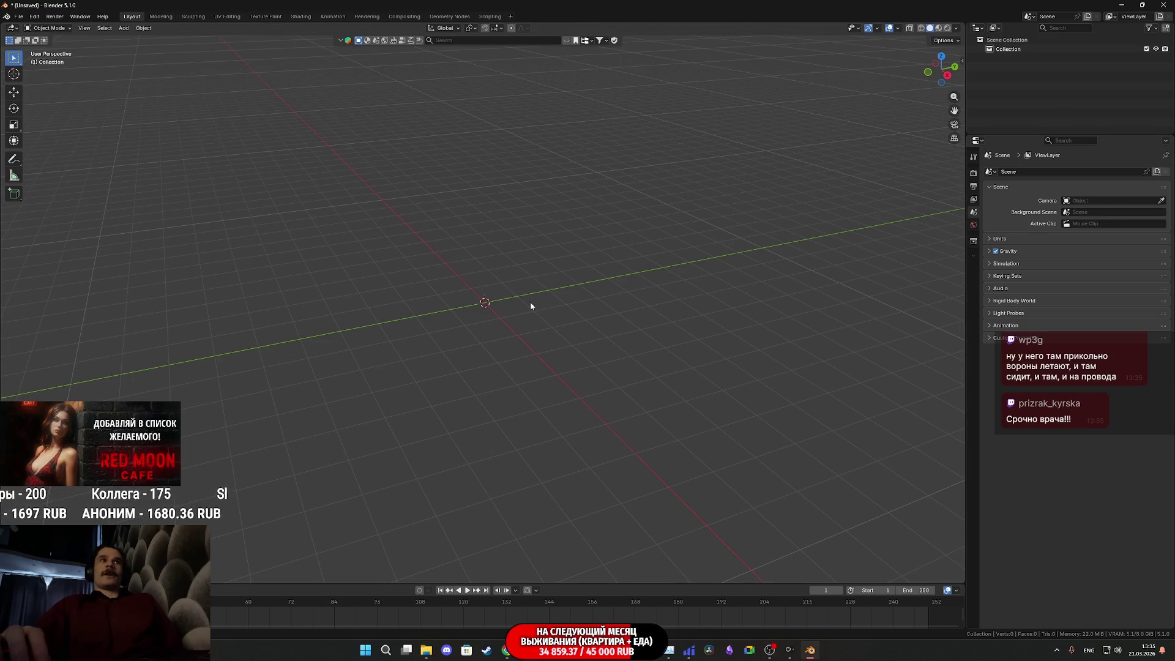
# Step: Look over Blender's empty grid, then switch to the Unreal Editor kitchen project
pyautogui.scroll(1, 531, 302)
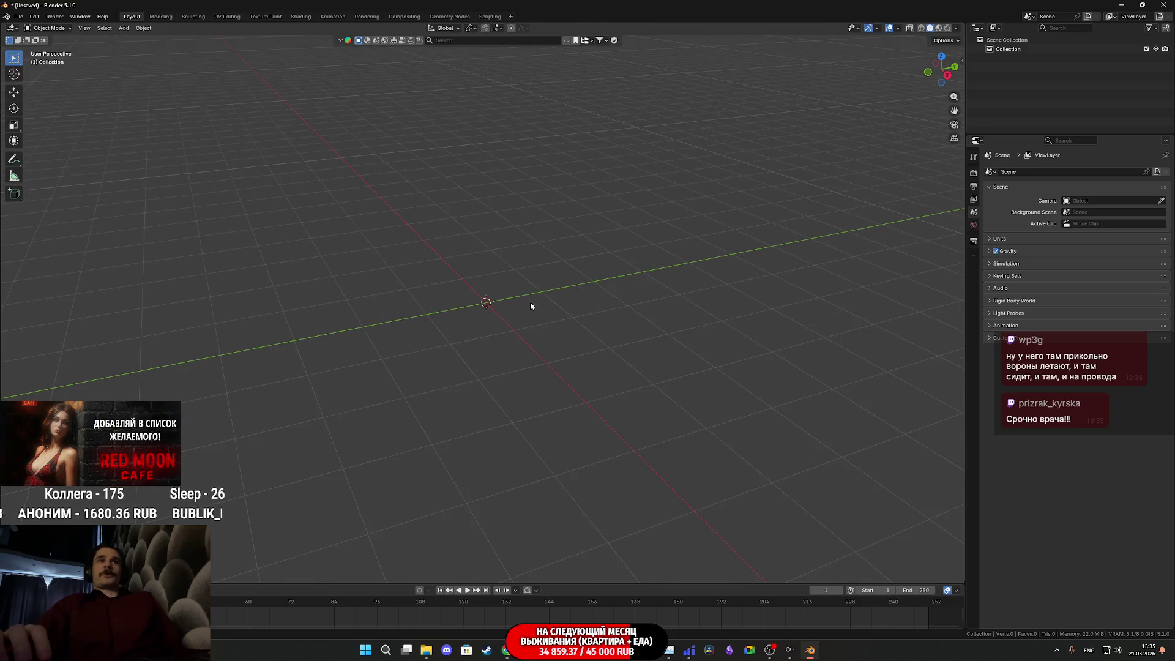
pyautogui.scroll(2, 531, 306)
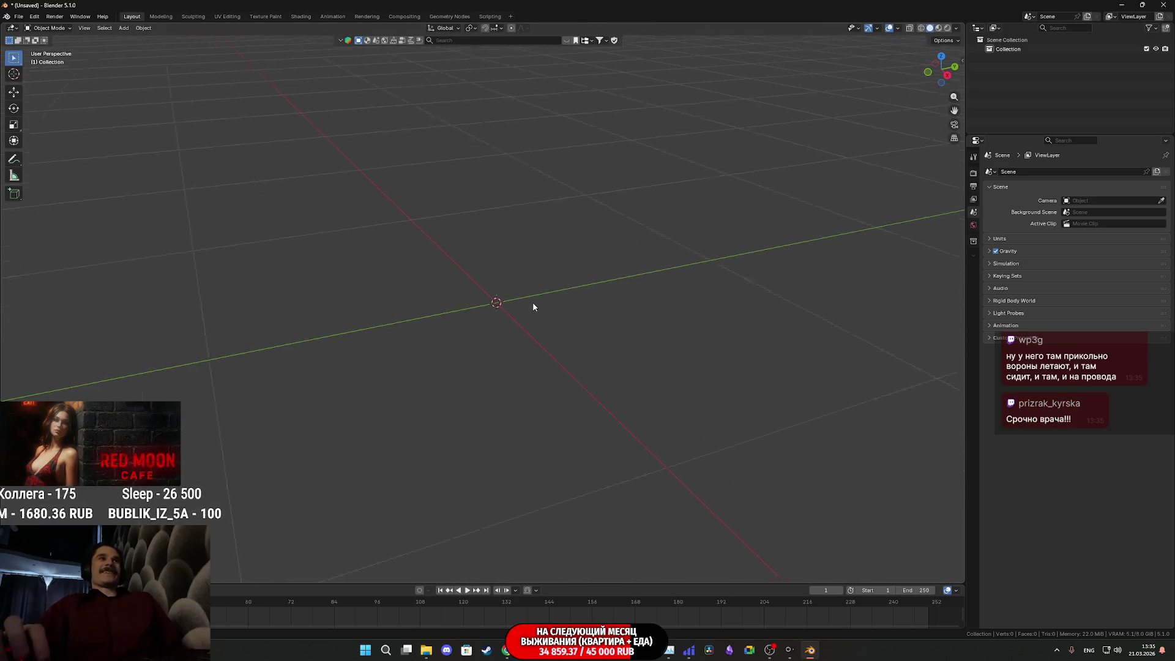
pyautogui.moveTo(533, 306)
pyautogui.keyDown('shift'); pyautogui.mouseDown(button='middle')
pyautogui.moveTo(475, 352)
pyautogui.moveTo(479, 366)
pyautogui.mouseUp(button='middle'); pyautogui.keyUp('shift')
pyautogui.scroll(1, 479, 365)
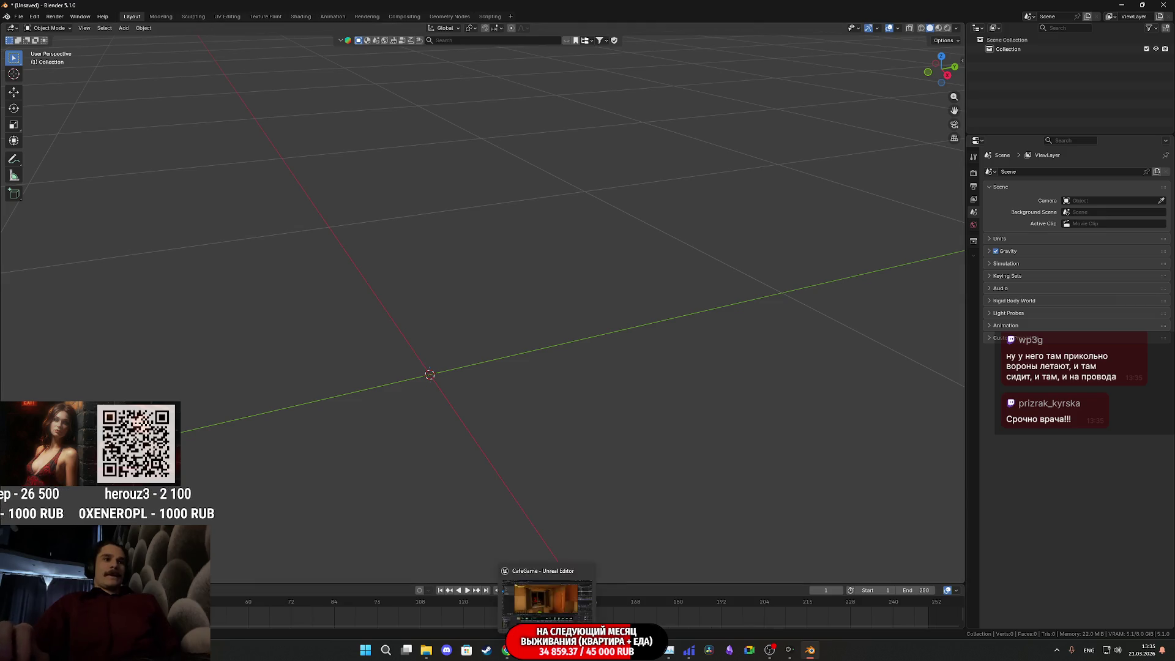
pyautogui.click(567, 650)
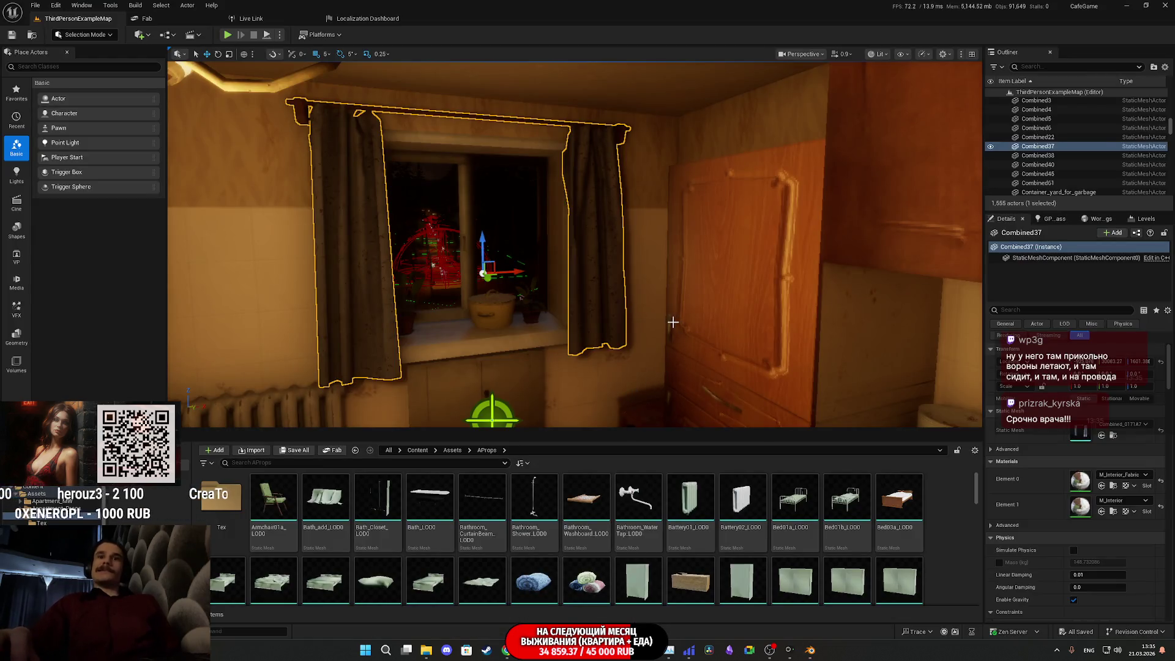
# Step: Select the KitchenR room mesh around the window and locate its asset in the Content Browser
pyautogui.moveTo(673, 323); pyautogui.dragTo(600, 349, button='right')
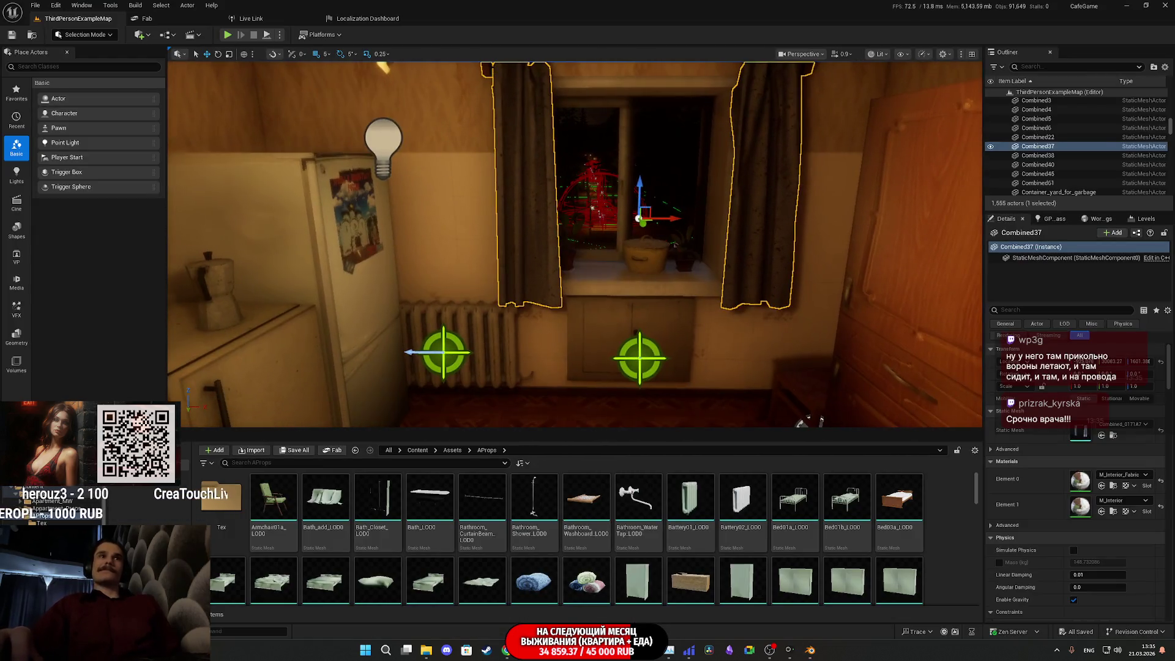
pyautogui.click(711, 339)
pyautogui.moveTo(712, 340); pyautogui.dragTo(606, 328, button='right')
pyautogui.moveTo(742, 315)
pyautogui.mouseDown(button='right')
pyautogui.moveTo(564, 203)
pyautogui.moveTo(572, 134)
pyautogui.moveTo(575, 162)
pyautogui.moveTo(606, 166)
pyautogui.mouseUp(button='right')
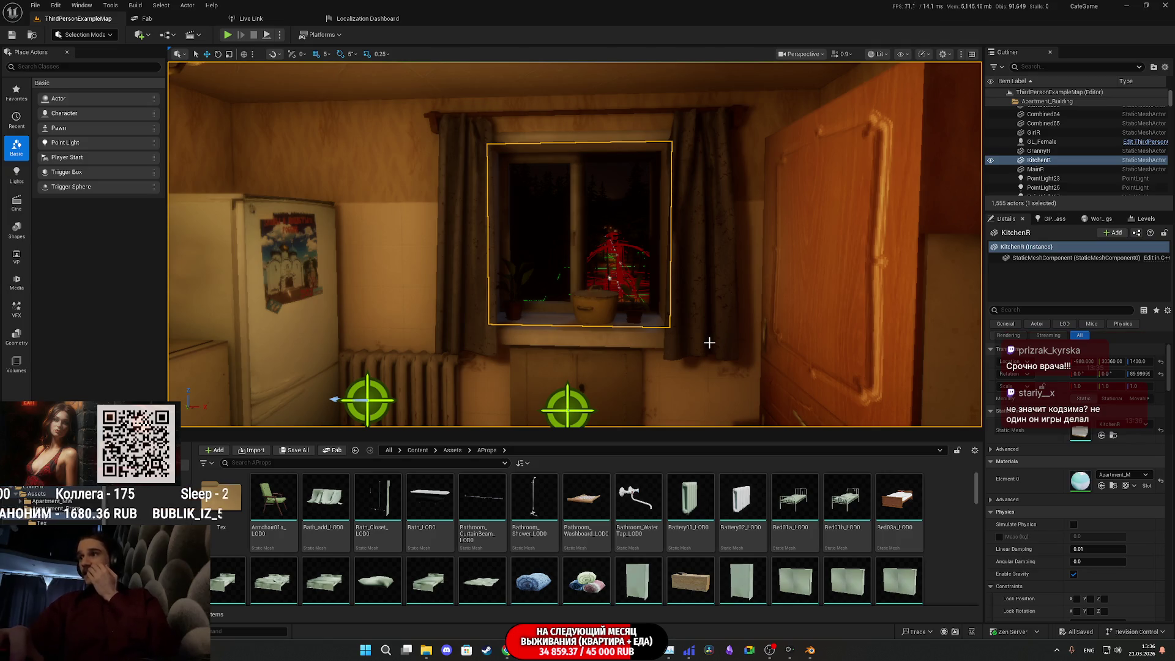
pyautogui.moveTo(756, 298)
pyautogui.mouseDown(button='right')
pyautogui.moveTo(440, 298)
pyautogui.moveTo(594, 298)
pyautogui.mouseUp(button='right')
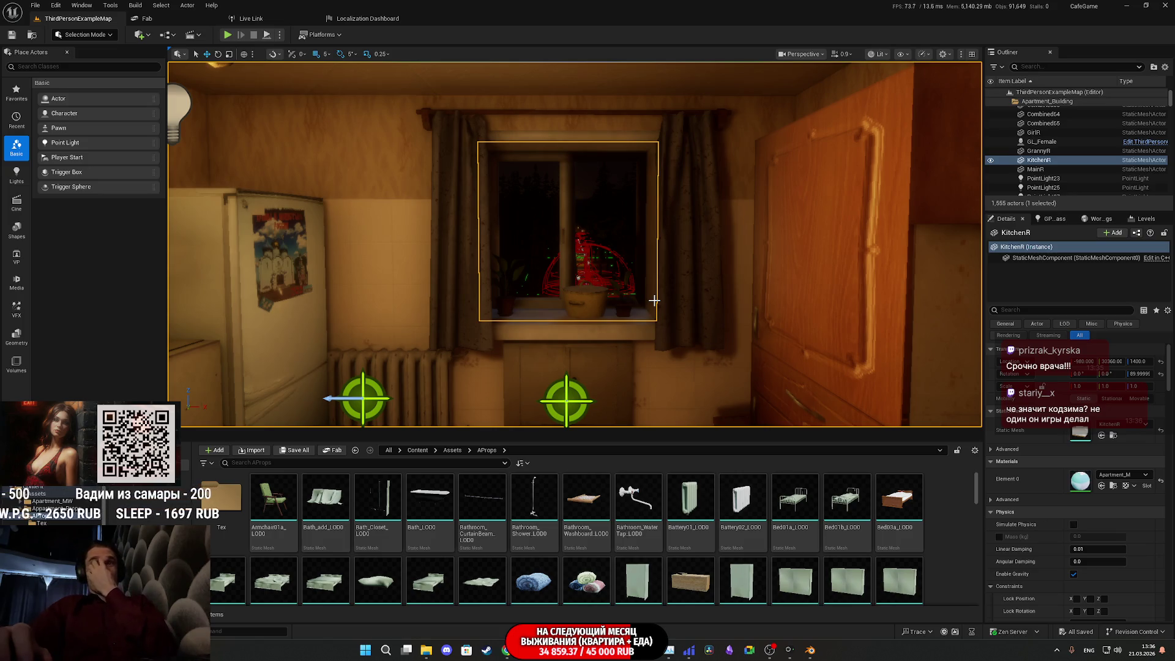
pyautogui.moveTo(652, 301)
pyautogui.mouseDown(button='right')
pyautogui.moveTo(625, 260)
pyautogui.moveTo(710, 264)
pyautogui.moveTo(673, 245)
pyautogui.moveTo(717, 264)
pyautogui.moveTo(664, 365)
pyautogui.mouseUp(button='right')
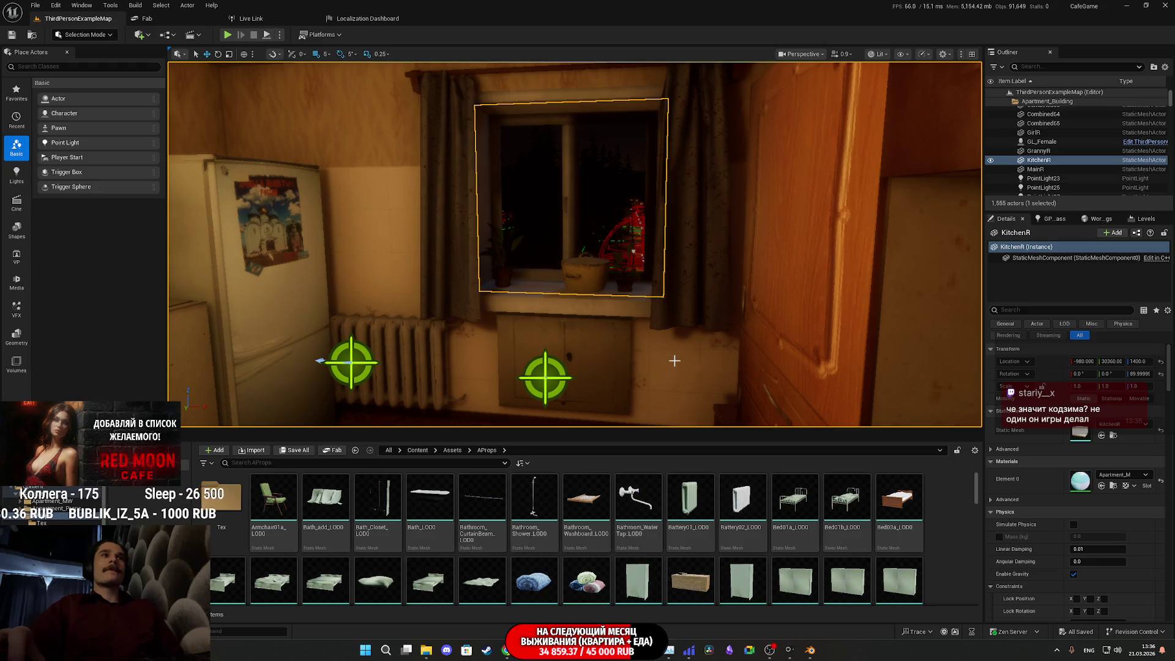
pyautogui.moveTo(676, 357); pyautogui.dragTo(648, 360, button='right')
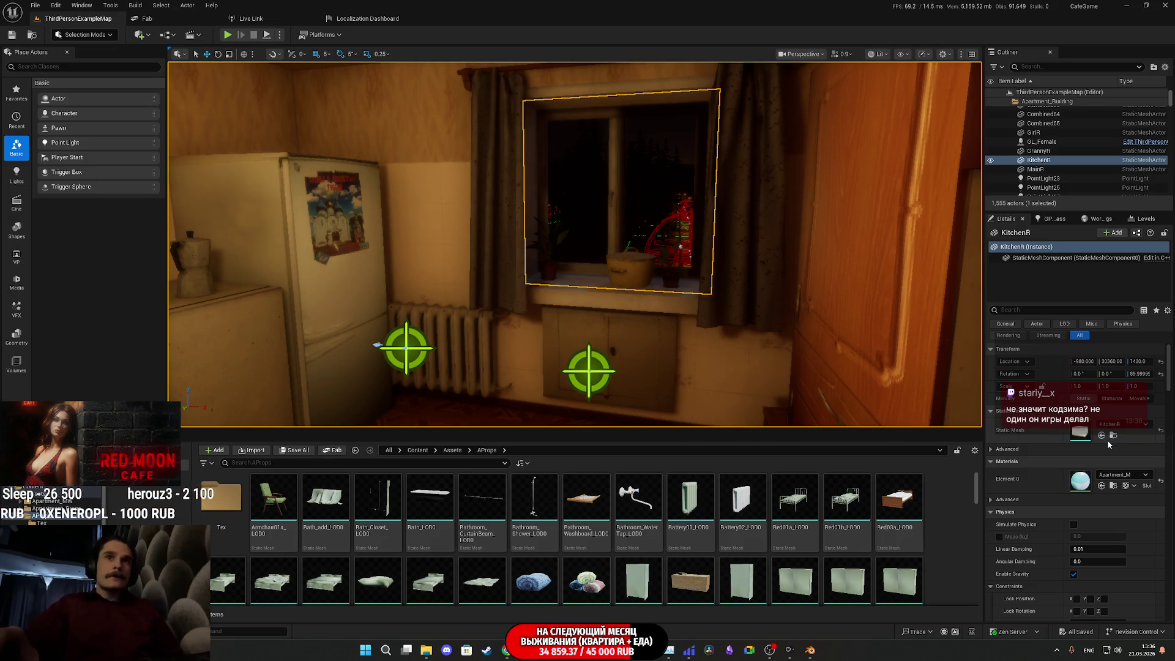
pyautogui.click(1113, 436)
# Step: Export the KitchenR asset as an FBX file to the Downloads folder with default FBX options
pyautogui.rightClick(852, 514)
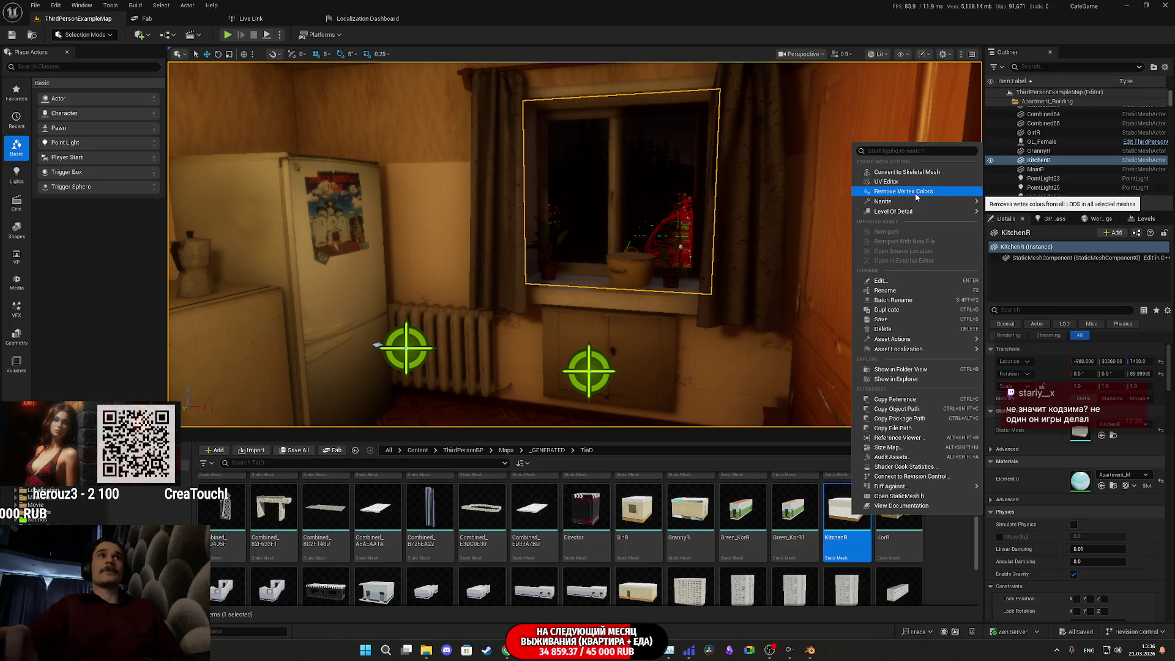
pyautogui.moveTo(906, 211)
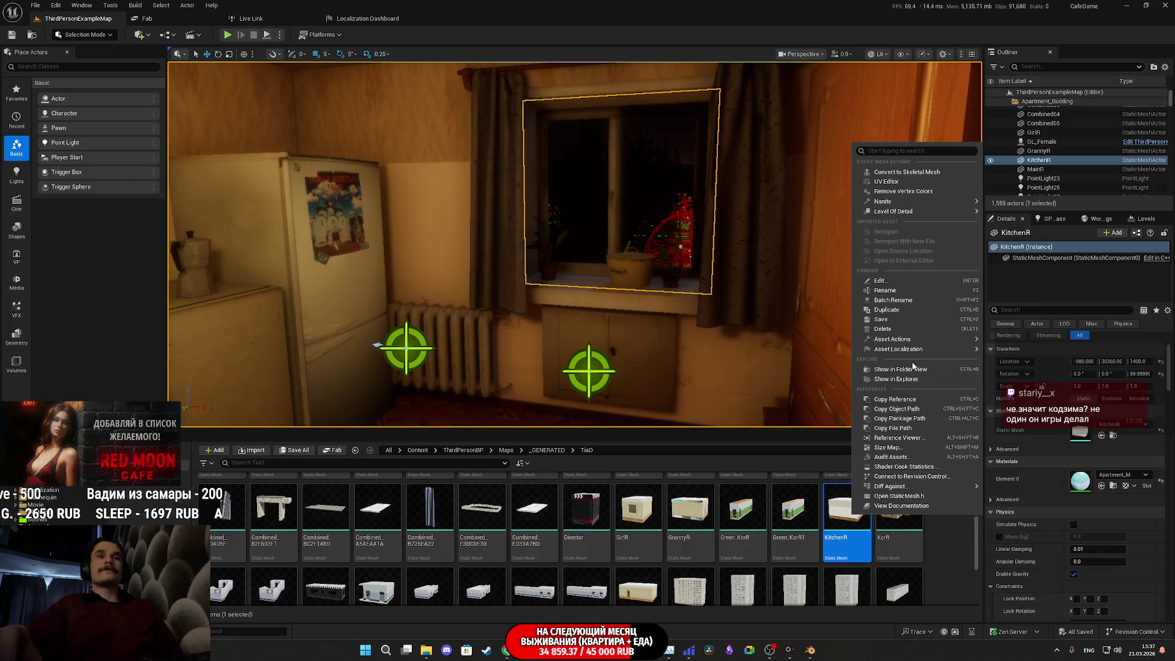
pyautogui.moveTo(910, 347)
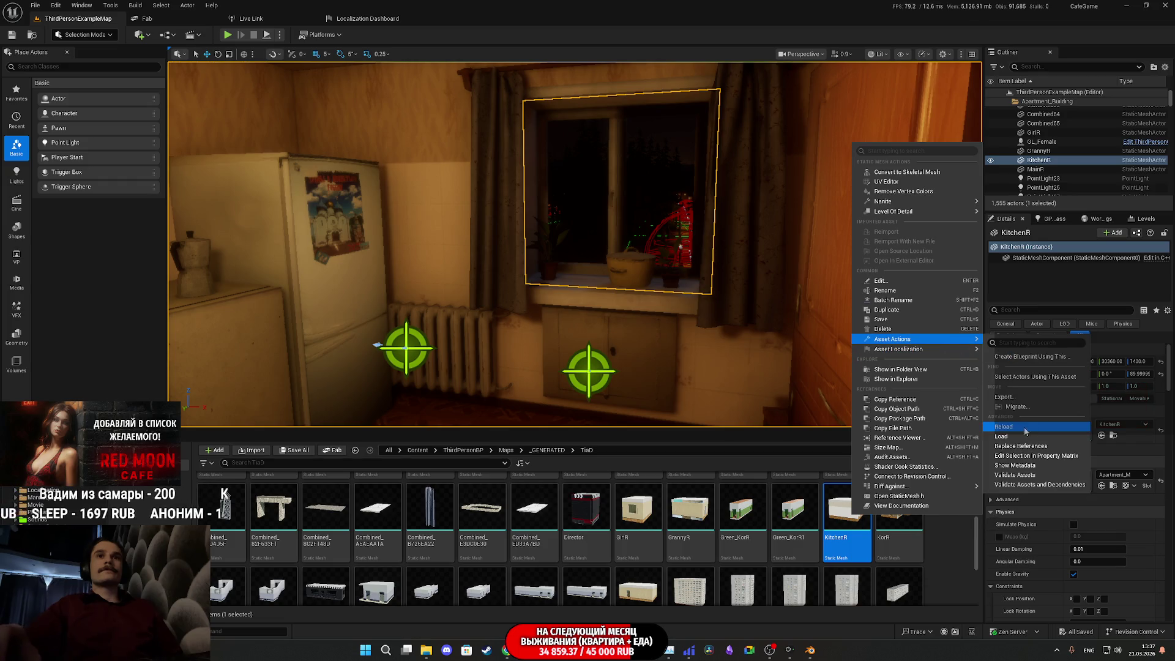
pyautogui.click(1005, 397)
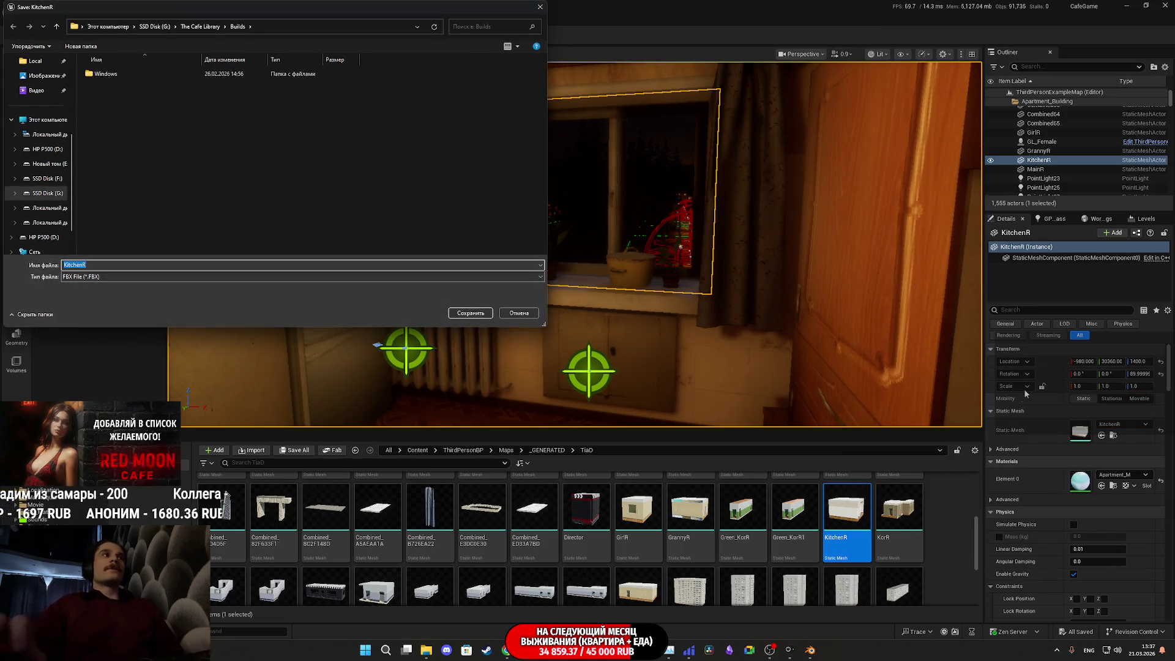
pyautogui.scroll(5, 49, 159)
pyautogui.click(40, 122)
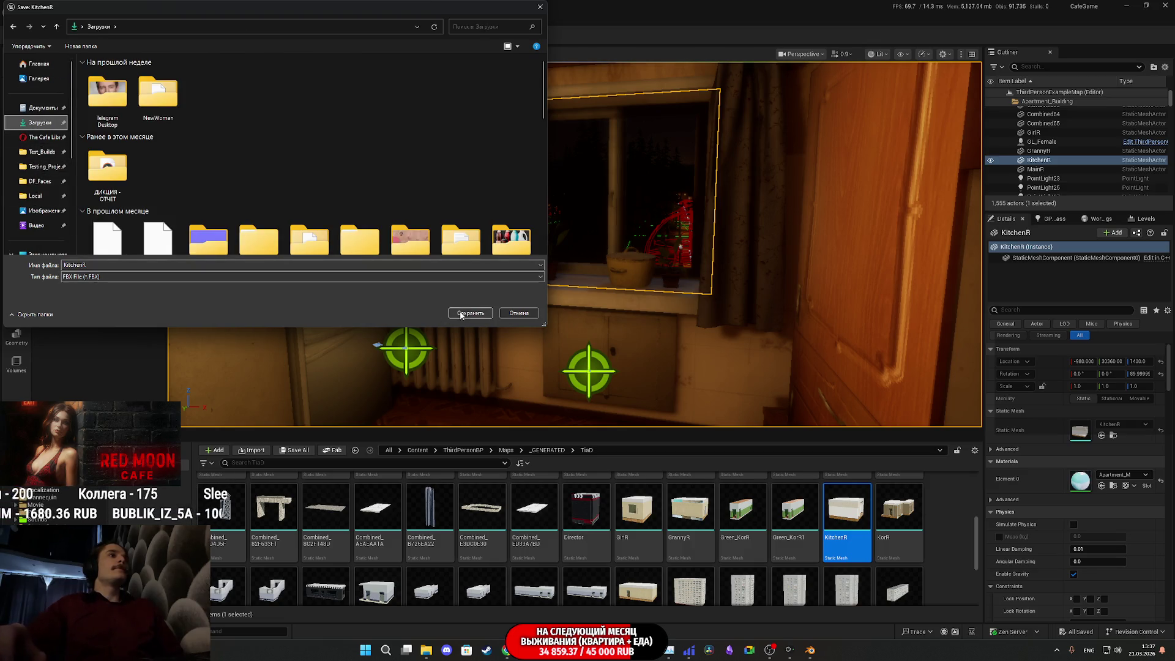
pyautogui.click(471, 313)
pyautogui.click(639, 423)
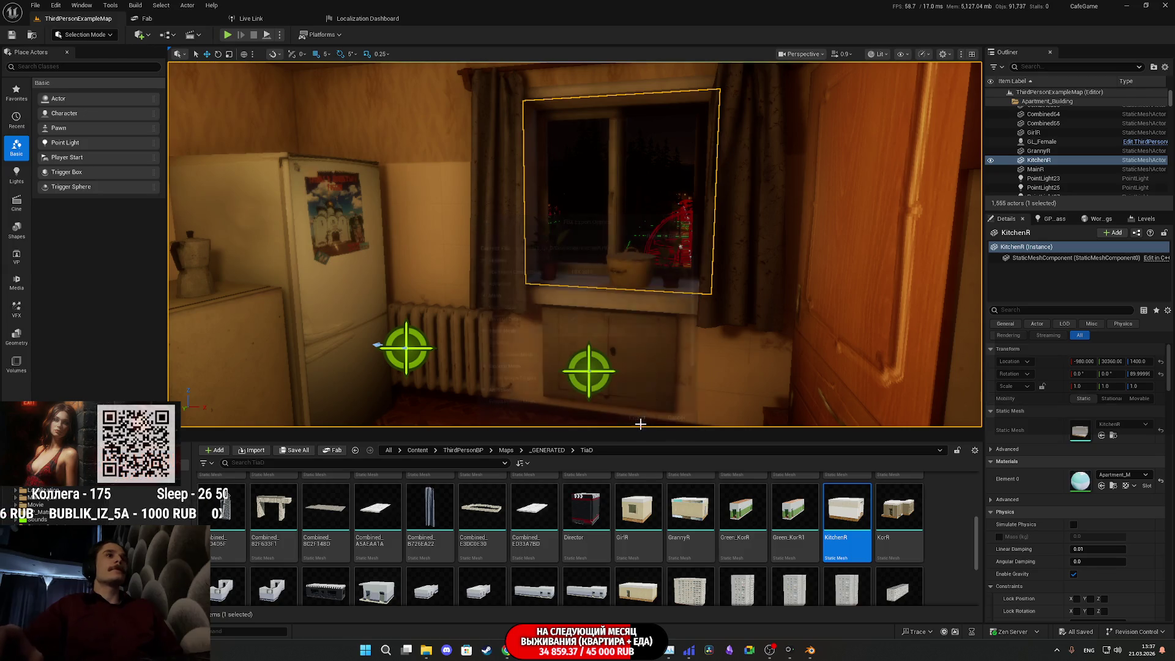
pyautogui.click(812, 655)
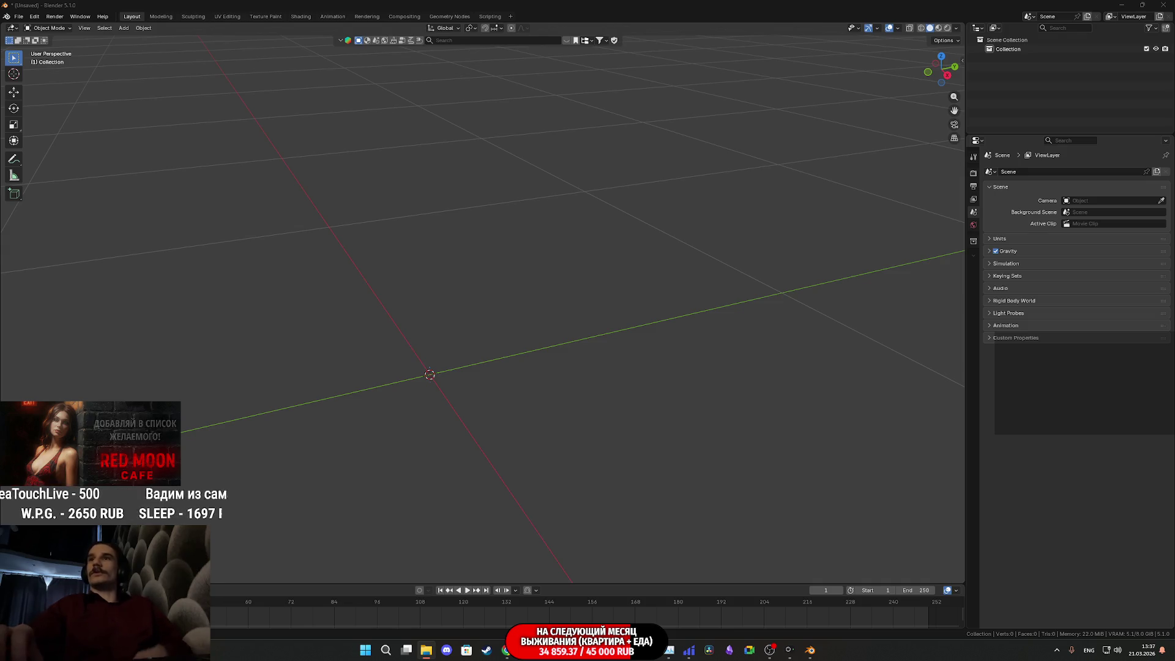
# Step: Import KitchenR.FBX into the Blender scene and orbit around the imported room
pyautogui.moveTo(648, 390); pyautogui.dragTo(536, 381)
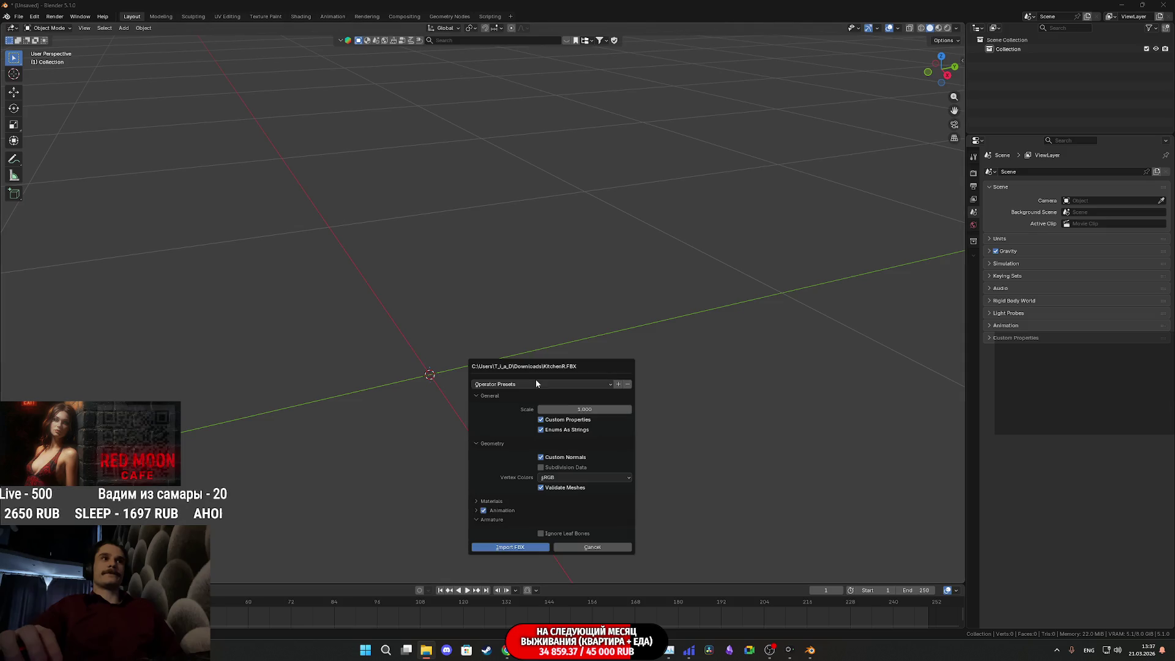
pyautogui.click(516, 548)
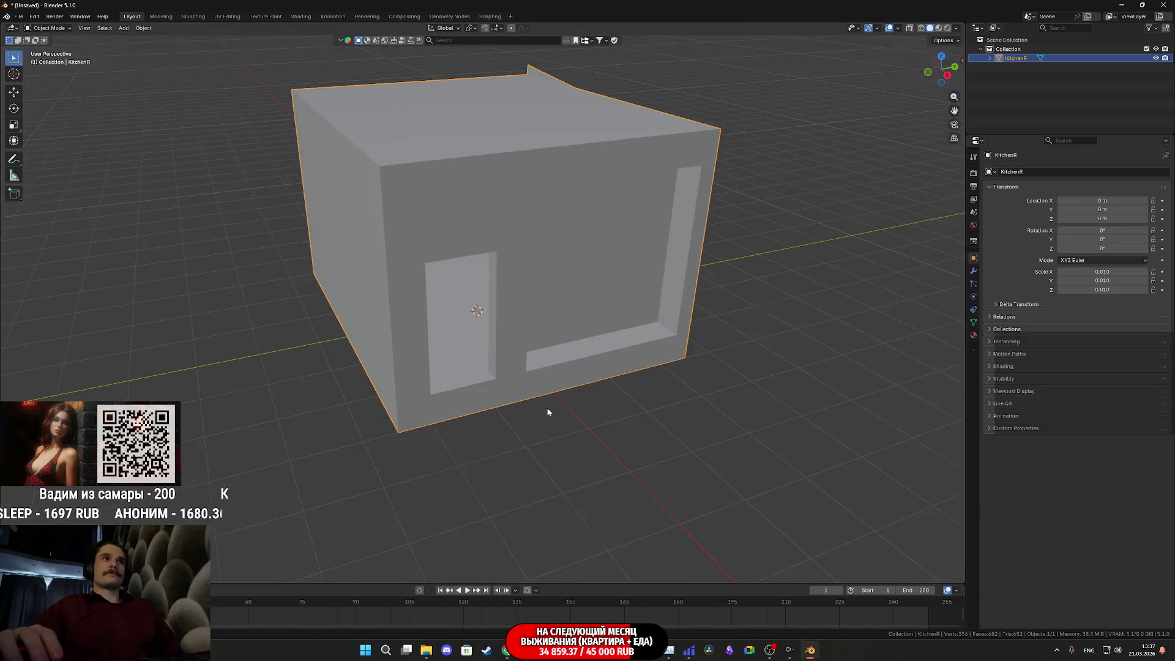
pyautogui.scroll(5, 542, 405)
pyautogui.moveTo(542, 405)
pyautogui.mouseDown(button='middle')
pyautogui.moveTo(558, 333)
pyautogui.moveTo(543, 467)
pyautogui.moveTo(700, 441)
pyautogui.moveTo(497, 441)
pyautogui.moveTo(549, 459)
pyautogui.moveTo(532, 394)
pyautogui.moveTo(624, 428)
pyautogui.mouseUp(button='middle')
# Step: Show the room in Material Preview shading, checking the window view in the Shading workspace
pyautogui.press('z')
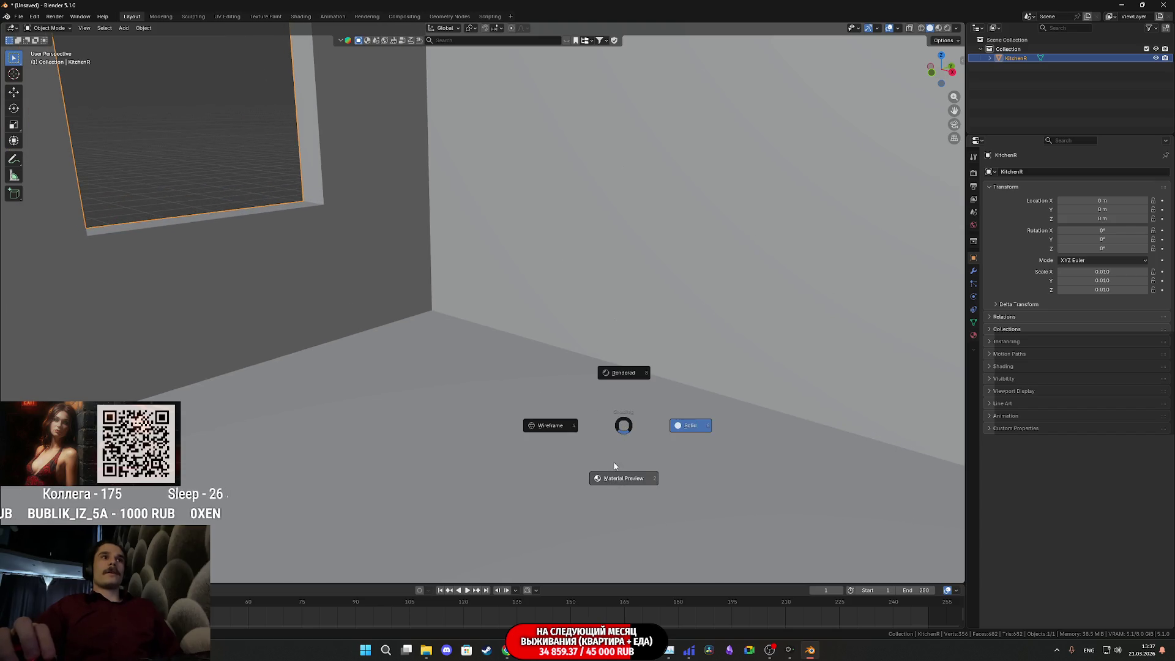
pyautogui.click(614, 466)
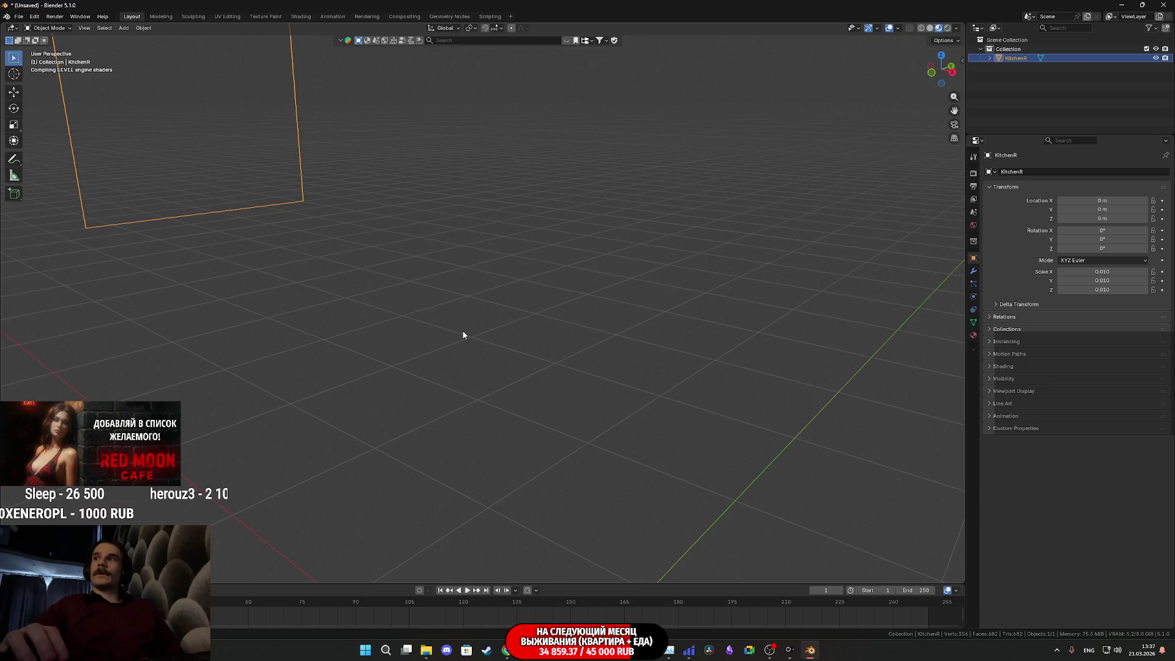
pyautogui.moveTo(482, 336)
pyautogui.mouseDown(button='middle')
pyautogui.moveTo(433, 306)
pyautogui.moveTo(407, 308)
pyautogui.mouseUp(button='middle')
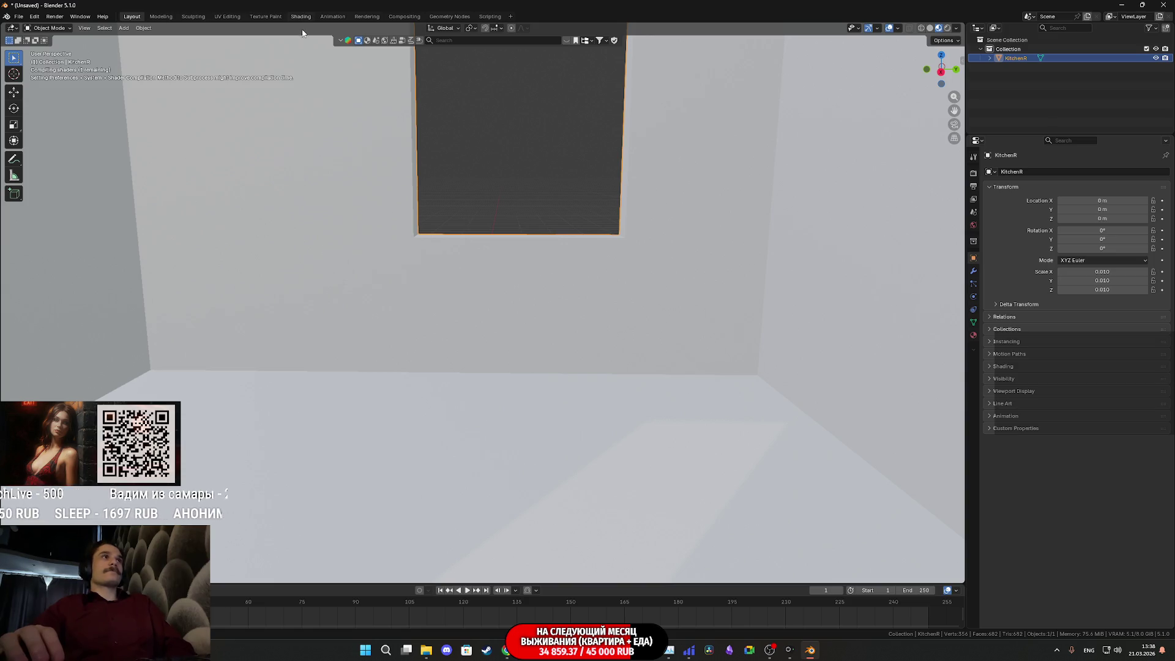
pyautogui.click(300, 16)
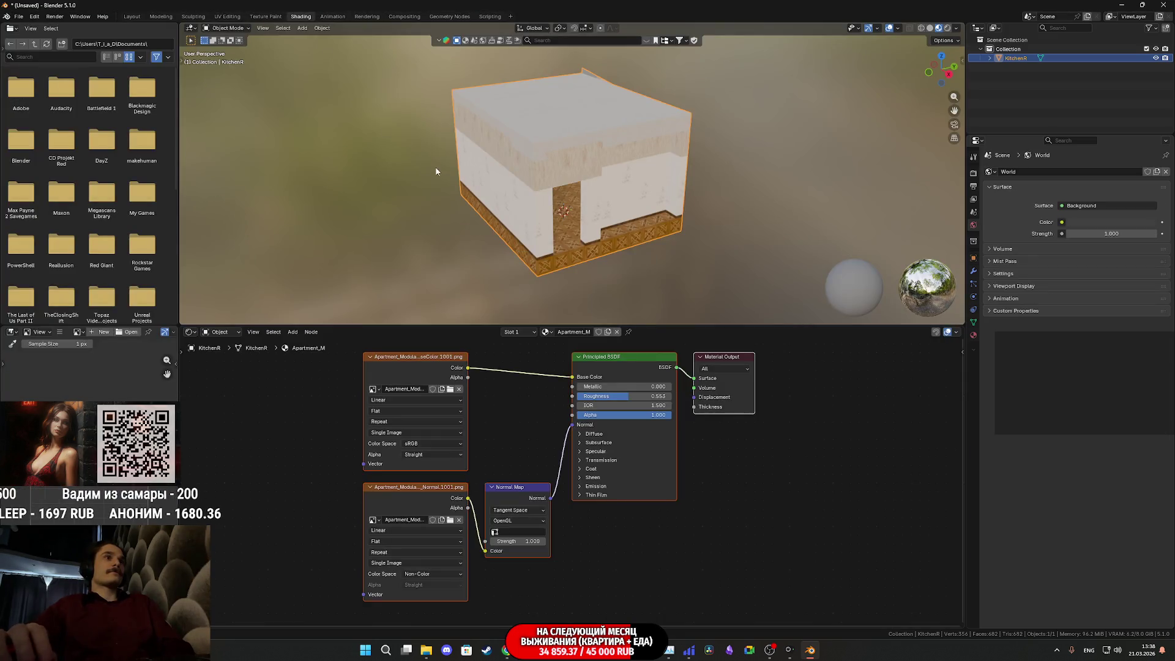
pyautogui.scroll(6, 586, 201)
pyautogui.moveTo(586, 200)
pyautogui.mouseDown(button='middle')
pyautogui.moveTo(590, 141)
pyautogui.moveTo(649, 252)
pyautogui.moveTo(598, 254)
pyautogui.mouseUp(button='middle')
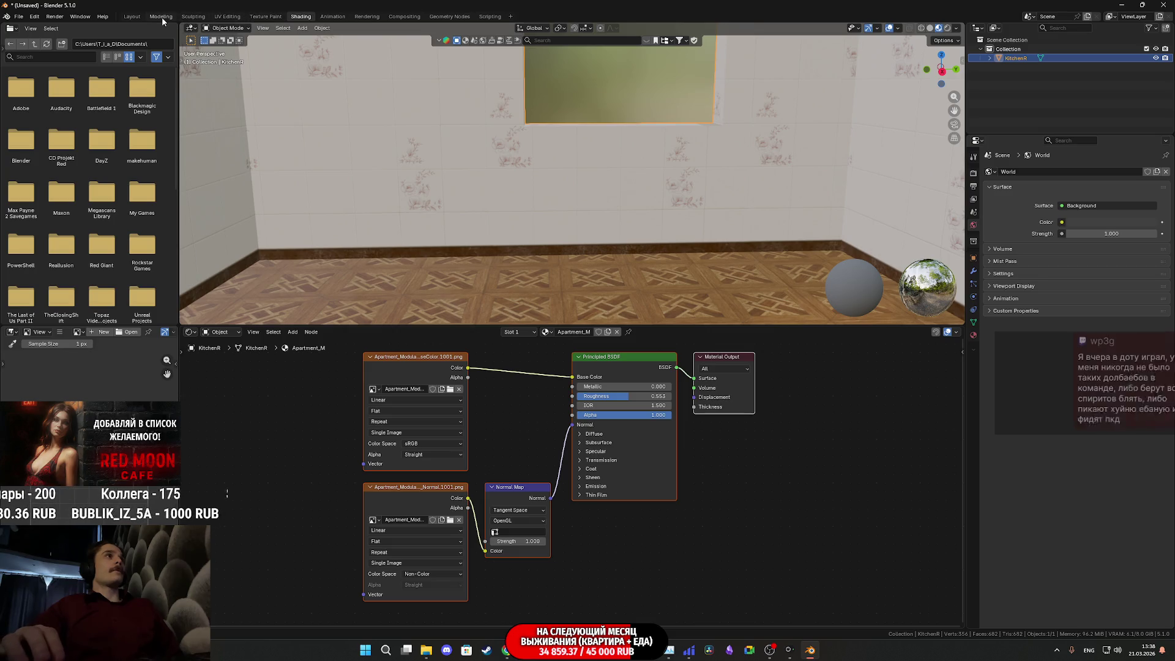
pyautogui.click(133, 16)
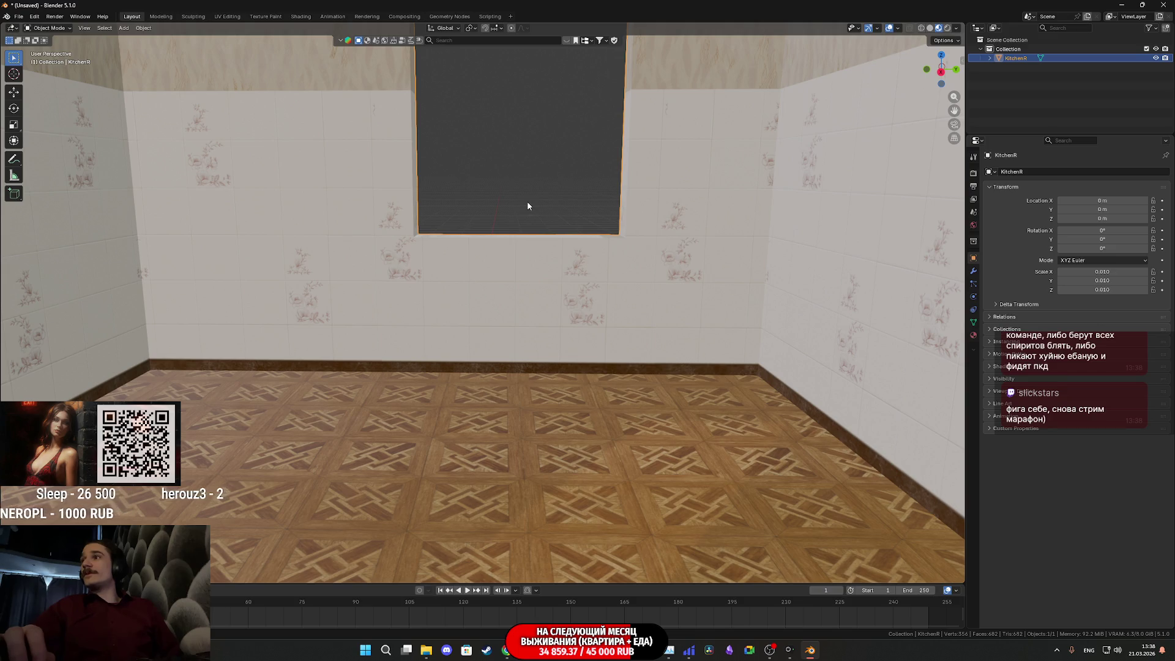
# Step: Orbit level with the window wall and bring up the Add > Mesh menu
pyautogui.scroll(5, 527, 198)
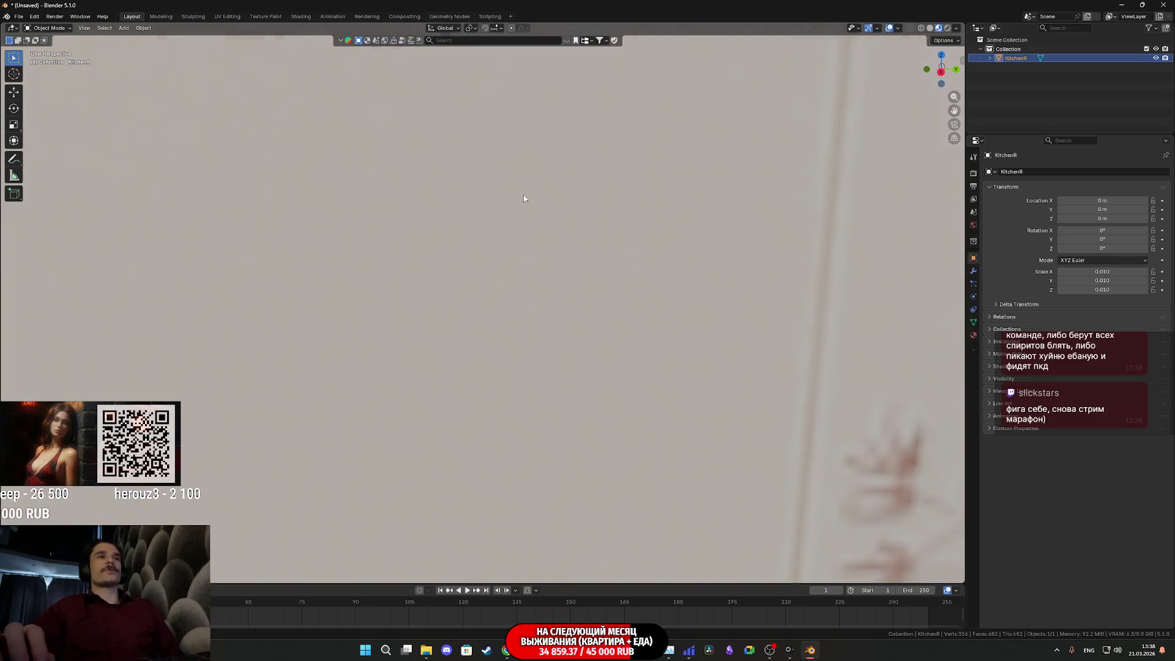
pyautogui.scroll(-4, 524, 194)
pyautogui.moveTo(530, 194)
pyautogui.mouseDown(button='middle')
pyautogui.moveTo(538, 178)
pyautogui.moveTo(617, 303)
pyautogui.moveTo(778, 486)
pyautogui.mouseUp(button='middle')
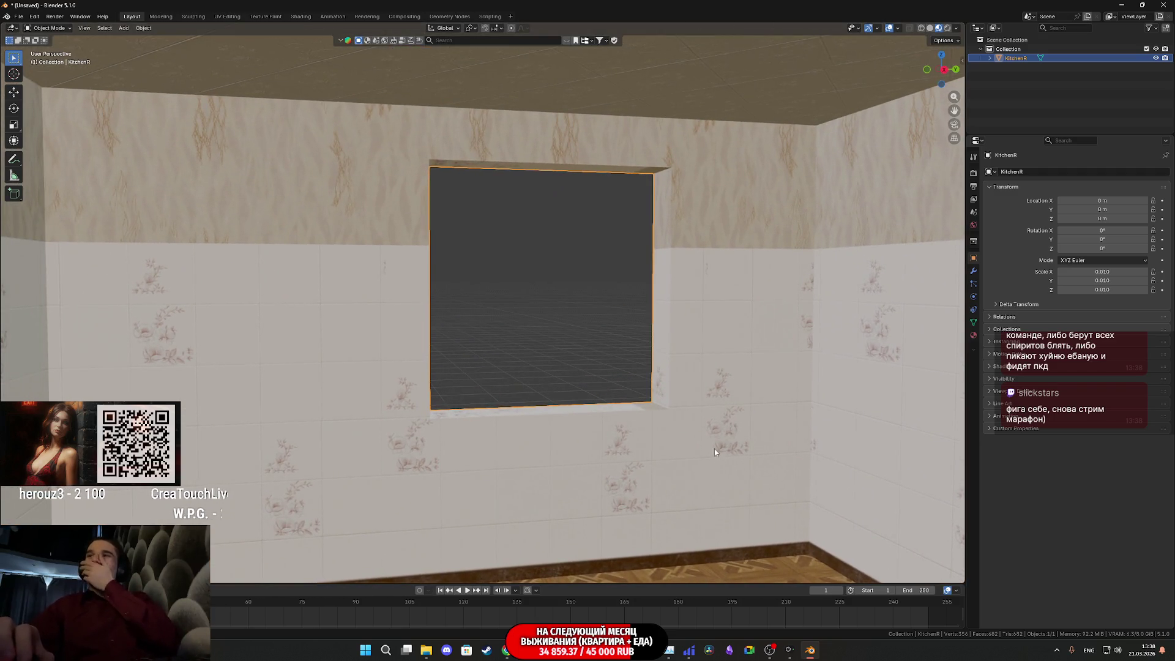
pyautogui.moveTo(685, 414)
pyautogui.mouseDown(button='middle')
pyautogui.moveTo(659, 418)
pyautogui.moveTo(734, 434)
pyautogui.moveTo(718, 427)
pyautogui.mouseUp(button='middle')
pyautogui.moveTo(505, 381); pyautogui.dragTo(571, 384, button='middle')
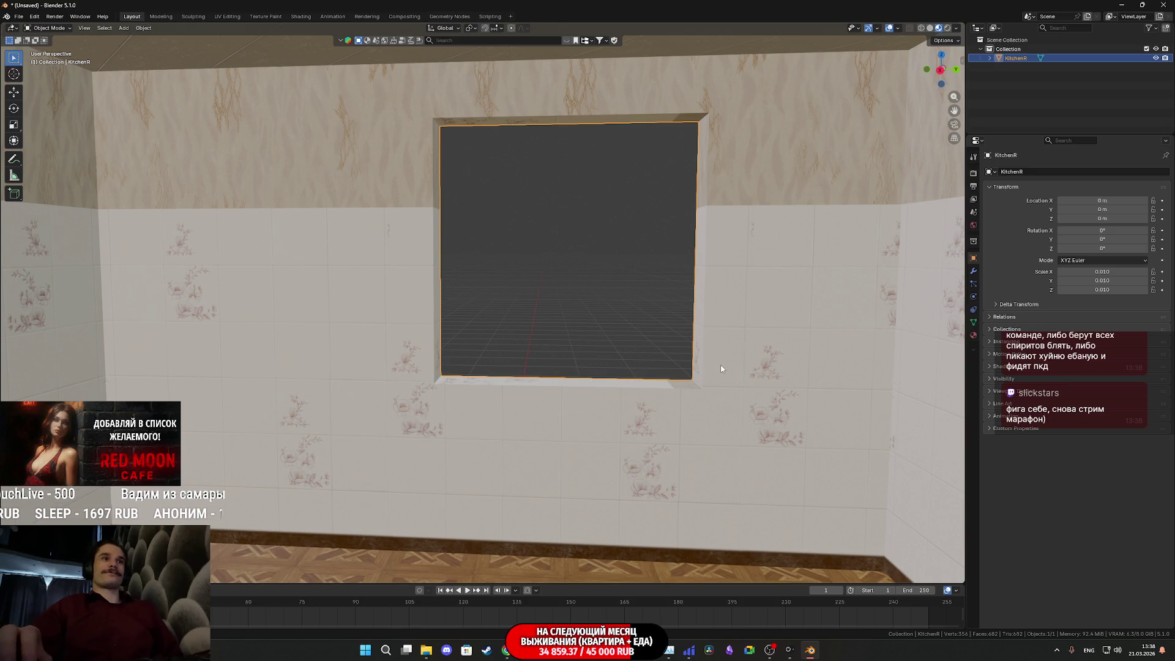
pyautogui.hotkey('shift', 'a')
pyautogui.moveTo(699, 379)
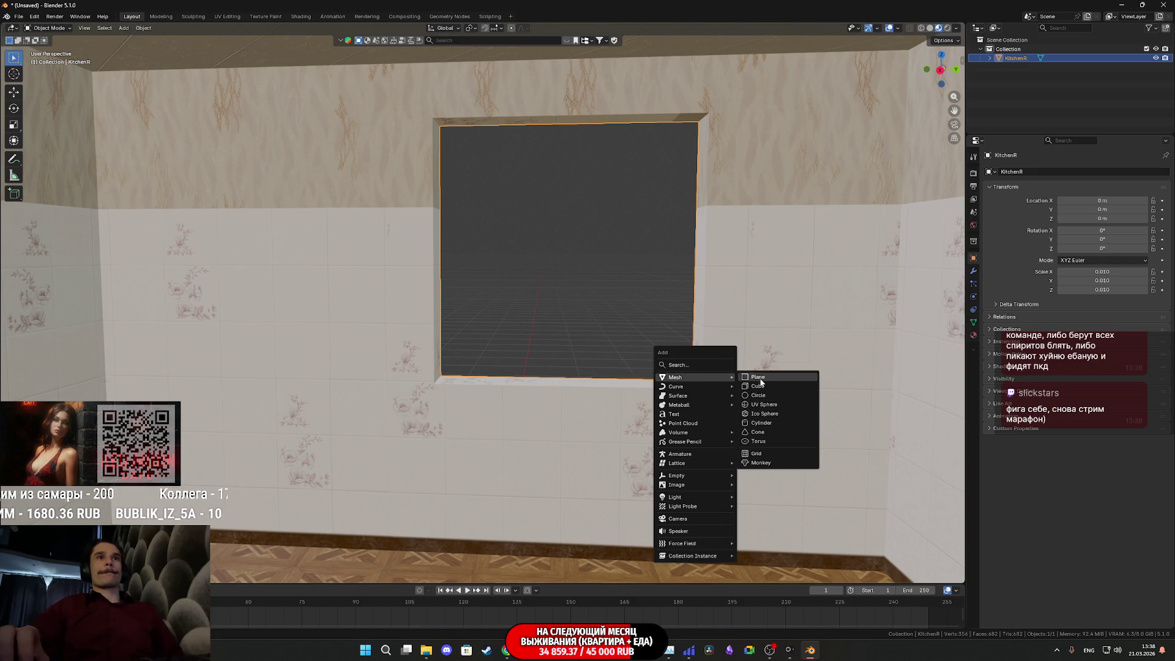
# Step: Add a cube and raise it off the floor with the Move tool
pyautogui.click(762, 386)
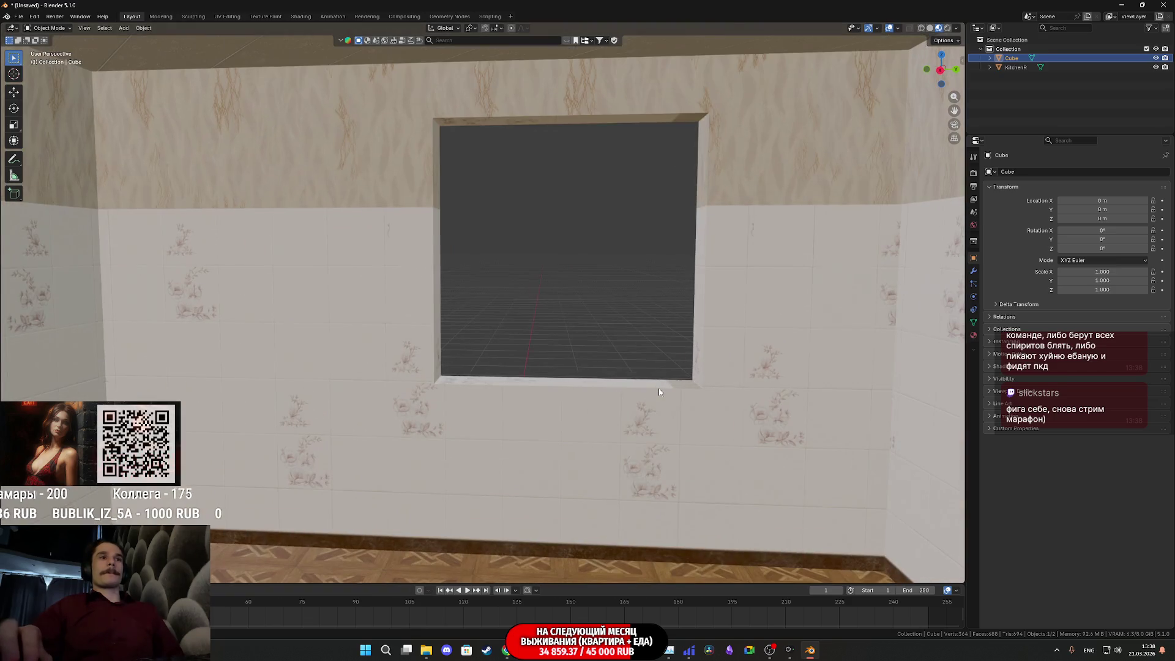
pyautogui.moveTo(659, 392)
pyautogui.mouseDown(button='middle')
pyautogui.moveTo(551, 420)
pyautogui.moveTo(614, 472)
pyautogui.moveTo(592, 439)
pyautogui.mouseUp(button='middle')
pyautogui.moveTo(431, 331); pyautogui.dragTo(469, 363, button='middle')
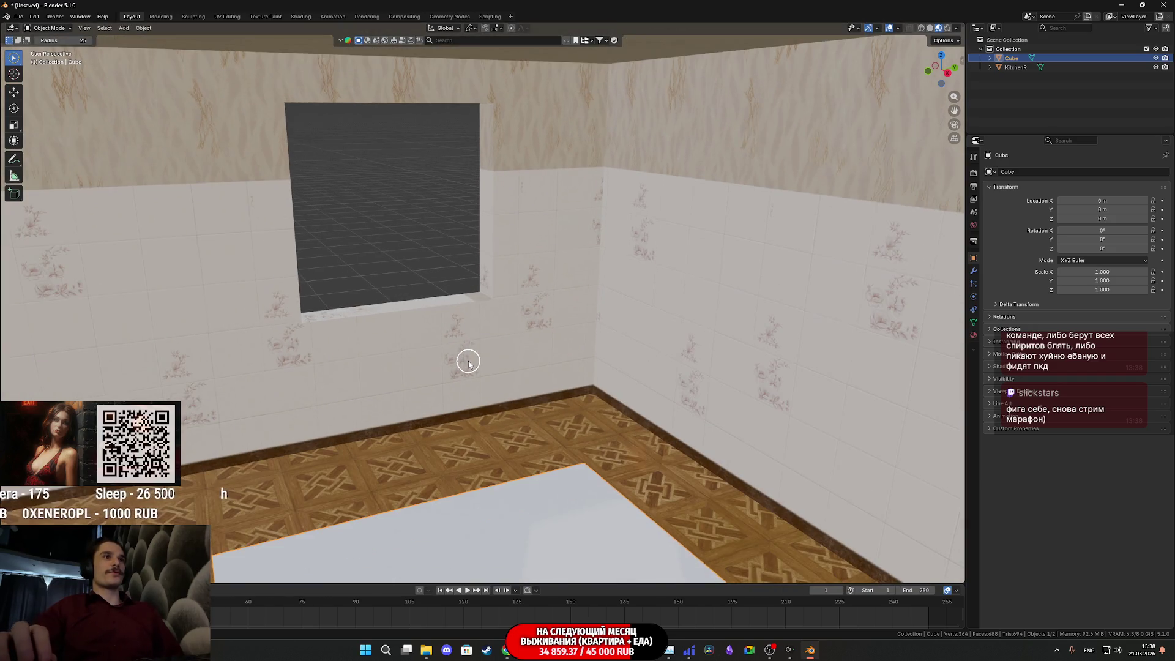
pyautogui.scroll(6, 468, 362)
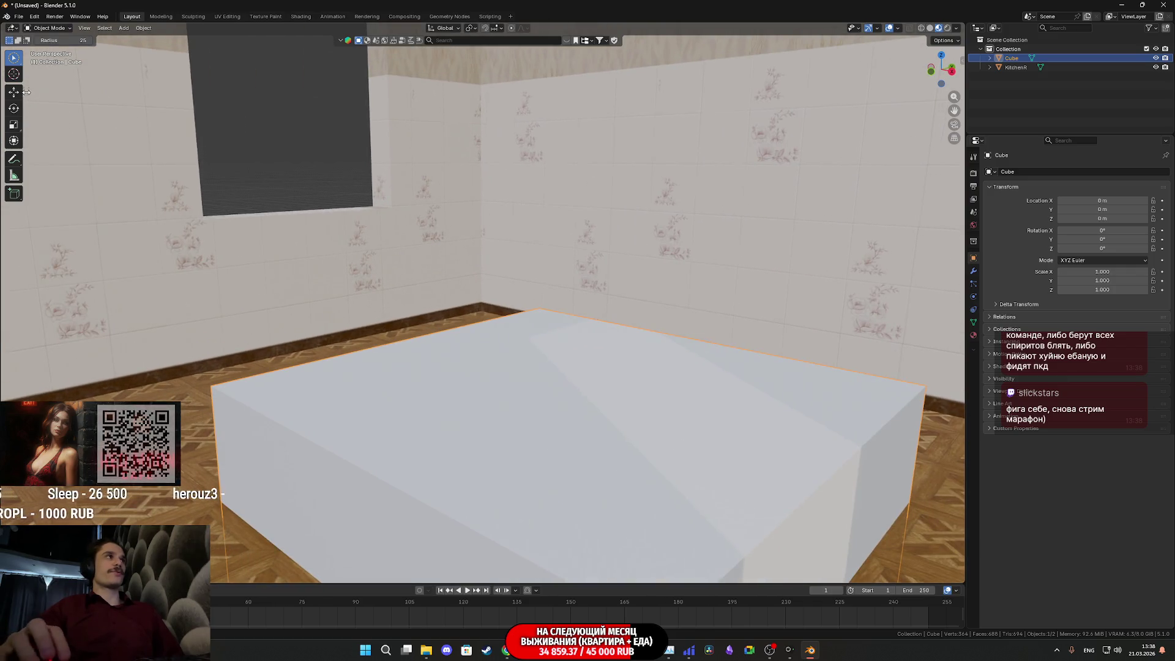
pyautogui.click(13, 92)
pyautogui.moveTo(429, 275); pyautogui.dragTo(468, 290, button='middle')
pyautogui.scroll(5, 582, 439)
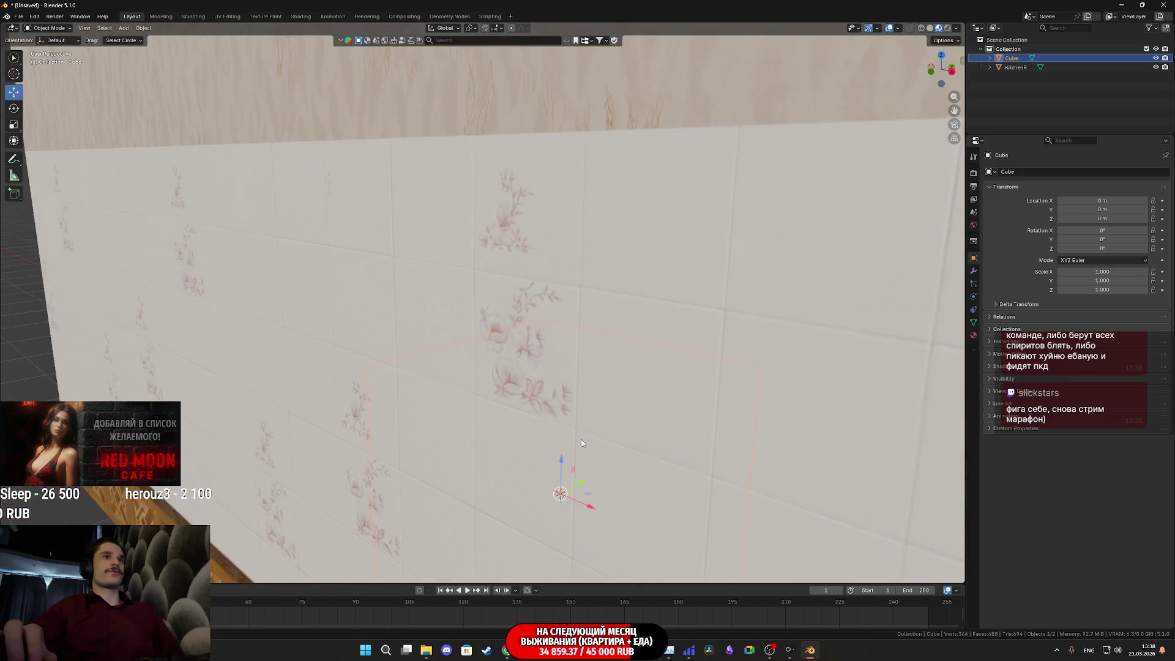
pyautogui.scroll(-7, 582, 442)
pyautogui.scroll(3, 611, 454)
pyautogui.moveTo(612, 455); pyautogui.dragTo(542, 353, button='middle')
pyautogui.moveTo(545, 481)
pyautogui.mouseDown()
pyautogui.moveTo(559, 255)
pyautogui.moveTo(515, 259)
pyautogui.mouseUp()
# Step: Slide the cube toward the window wall and up near the ceiling, reducing its size
pyautogui.scroll(-5, 514, 258)
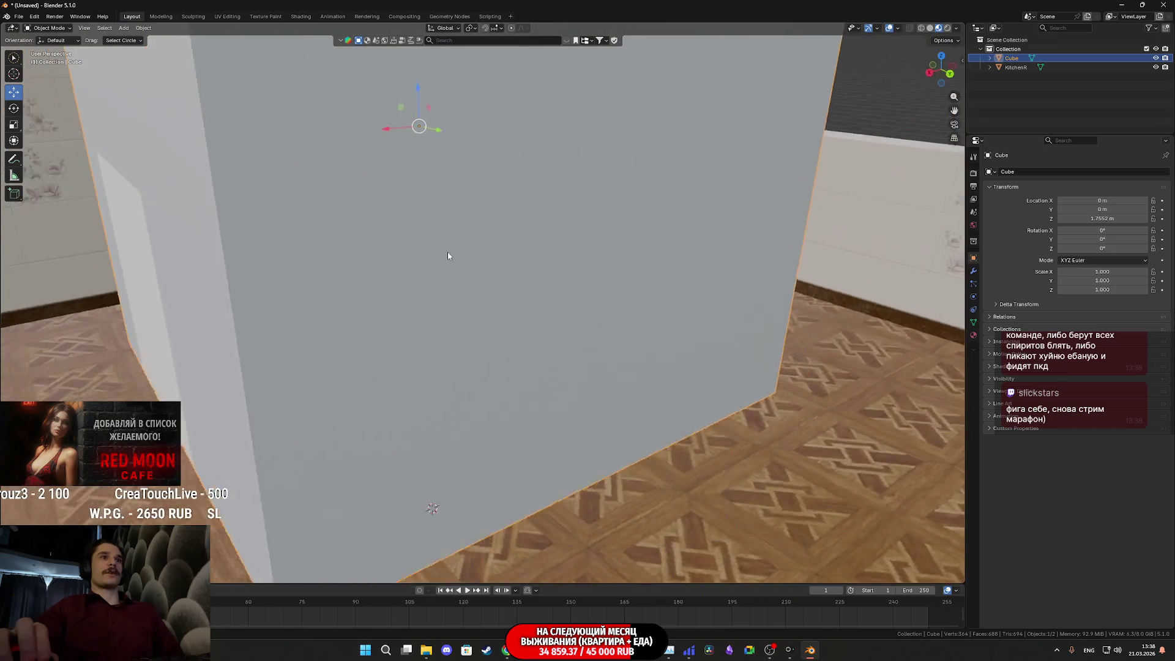
pyautogui.scroll(6, 452, 255)
pyautogui.scroll(-4, 562, 350)
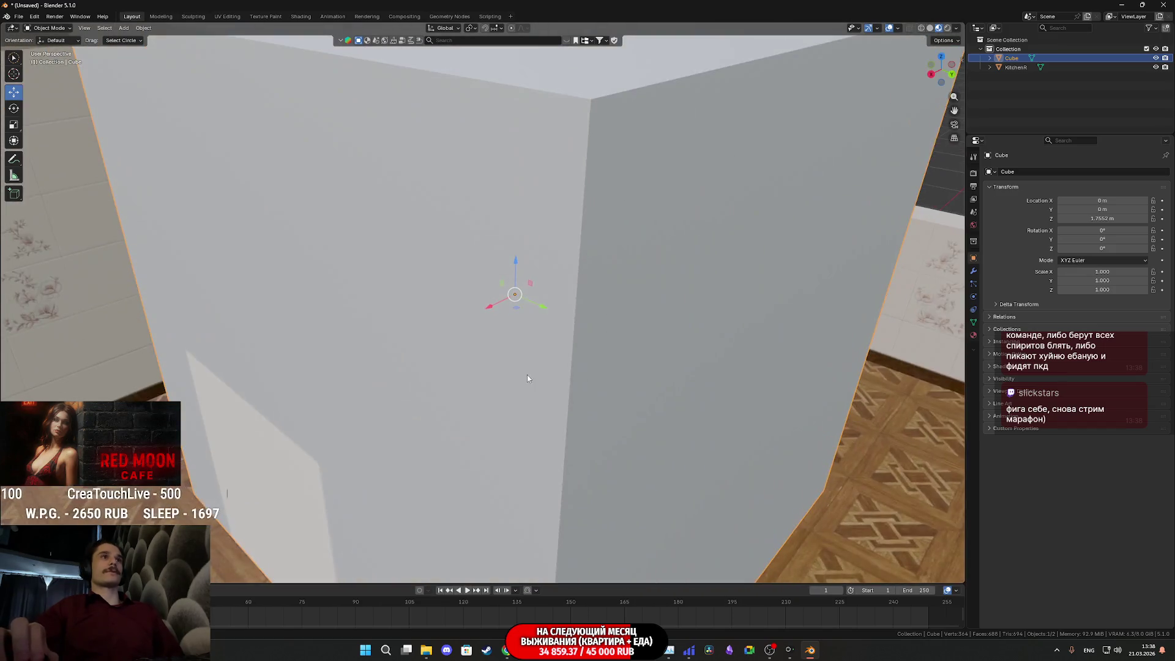
pyautogui.scroll(4, 527, 374)
pyautogui.moveTo(501, 303); pyautogui.dragTo(684, 226)
pyautogui.keyDown('shift'); pyautogui.moveTo(684, 226); pyautogui.dragTo(612, 257, button='middle'); pyautogui.keyUp('shift')
pyautogui.scroll(-2, 551, 293)
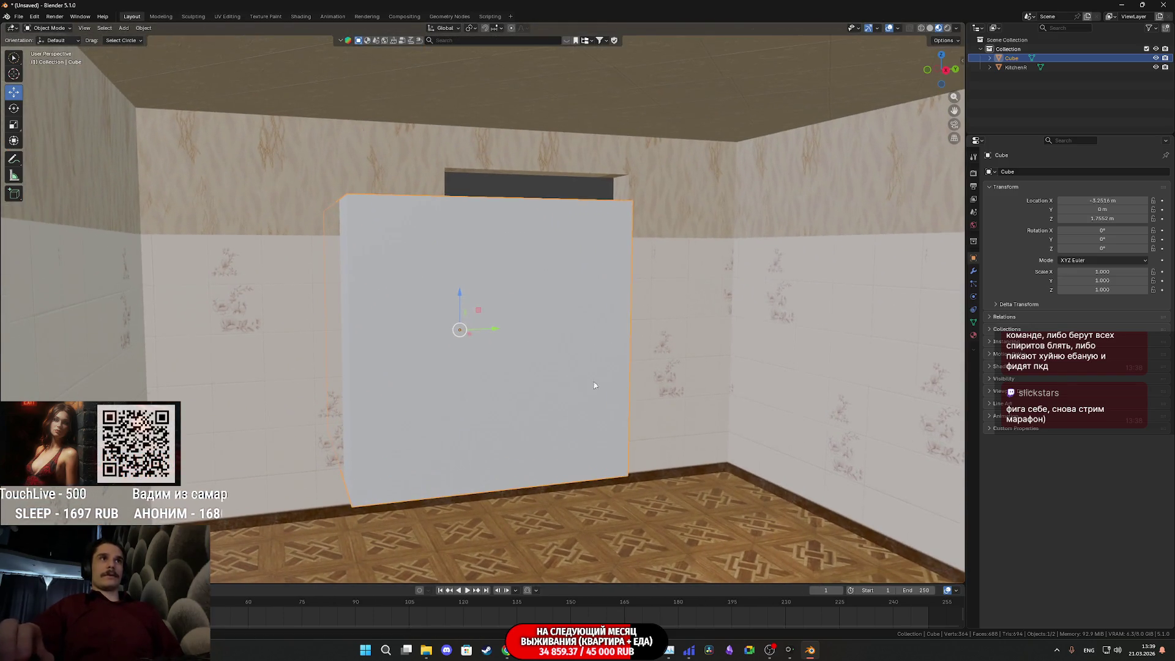
pyautogui.scroll(2, 509, 350)
pyautogui.moveTo(538, 267)
pyautogui.mouseDown()
pyautogui.moveTo(612, 183)
pyautogui.moveTo(773, 132)
pyautogui.mouseUp()
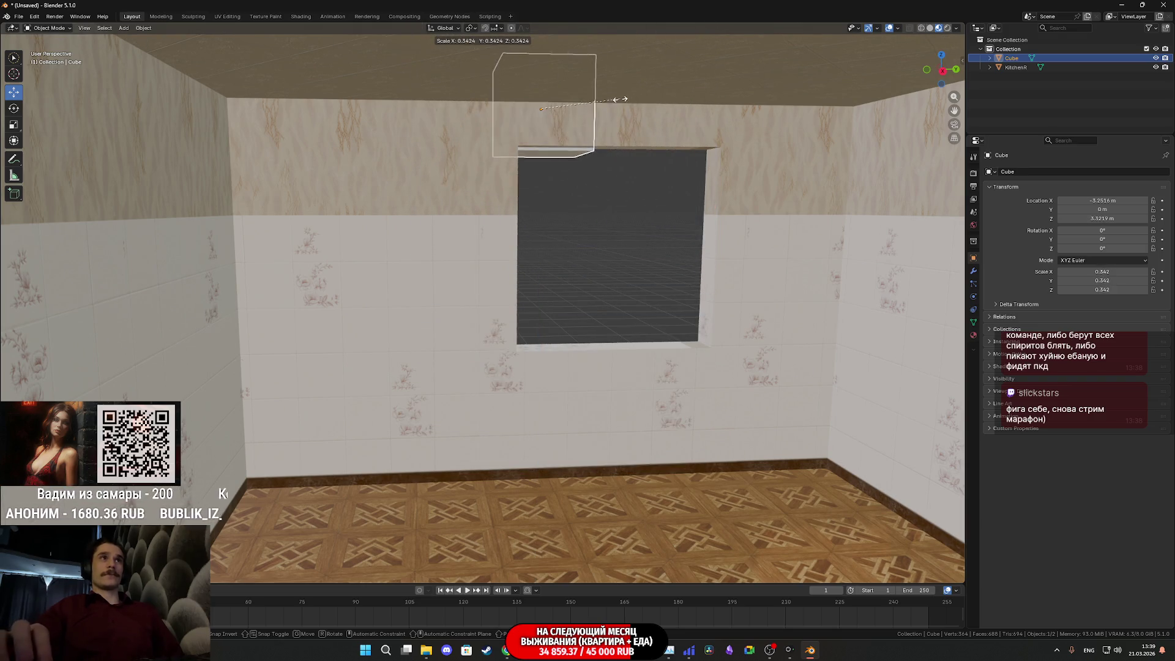
pyautogui.click(595, 98)
pyautogui.scroll(2, 595, 98)
pyautogui.moveTo(595, 98)
pyautogui.keyDown('shift'); pyautogui.mouseDown(button='middle')
pyautogui.moveTo(533, 163)
pyautogui.moveTo(265, 359)
pyautogui.moveTo(404, 336)
pyautogui.moveTo(240, 309)
pyautogui.moveTo(696, 414)
pyautogui.moveTo(520, 490)
pyautogui.moveTo(521, 468)
pyautogui.moveTo(481, 449)
pyautogui.moveTo(496, 435)
pyautogui.moveTo(510, 341)
pyautogui.mouseUp(button='middle'); pyautogui.keyUp('shift')
# Step: Shrink the cube to about 0.073, place it above the window, and enter Edit Mode
pyautogui.moveTo(300, 143)
pyautogui.mouseDown()
pyautogui.moveTo(456, 113)
pyautogui.moveTo(431, 109)
pyautogui.moveTo(415, 137)
pyautogui.mouseUp()
pyautogui.press('s')
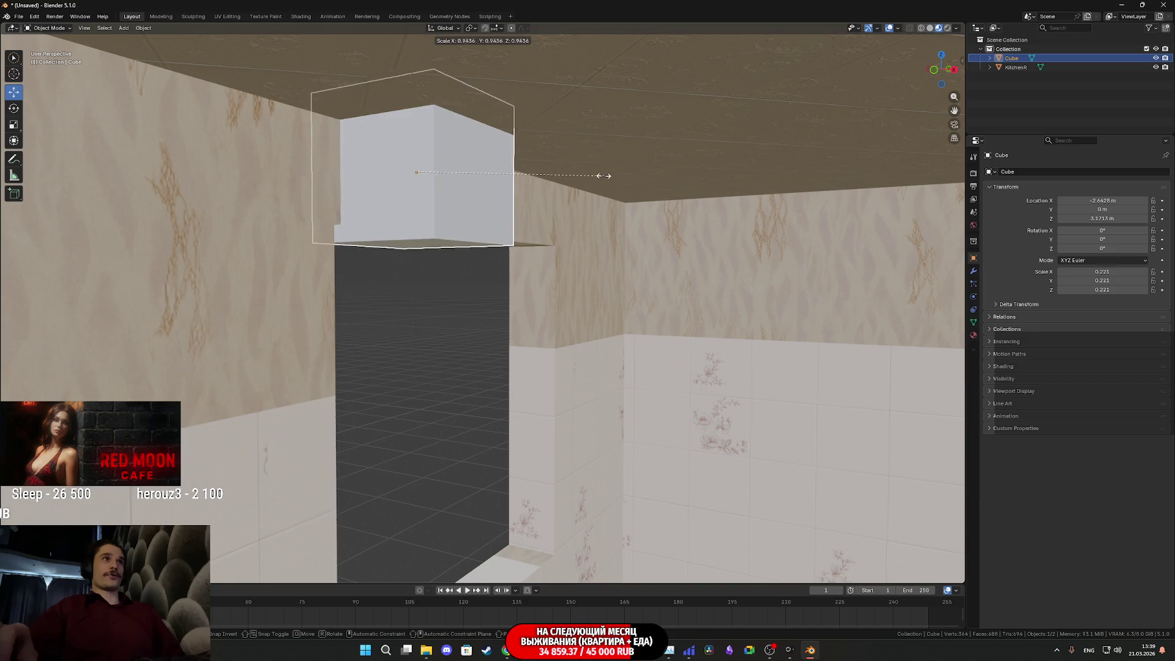
pyautogui.click(472, 149)
pyautogui.moveTo(472, 150)
pyautogui.mouseDown(button='middle')
pyautogui.moveTo(310, 163)
pyautogui.moveTo(466, 219)
pyautogui.moveTo(446, 255)
pyautogui.moveTo(480, 245)
pyautogui.mouseUp(button='middle')
pyautogui.scroll(4, 465, 218)
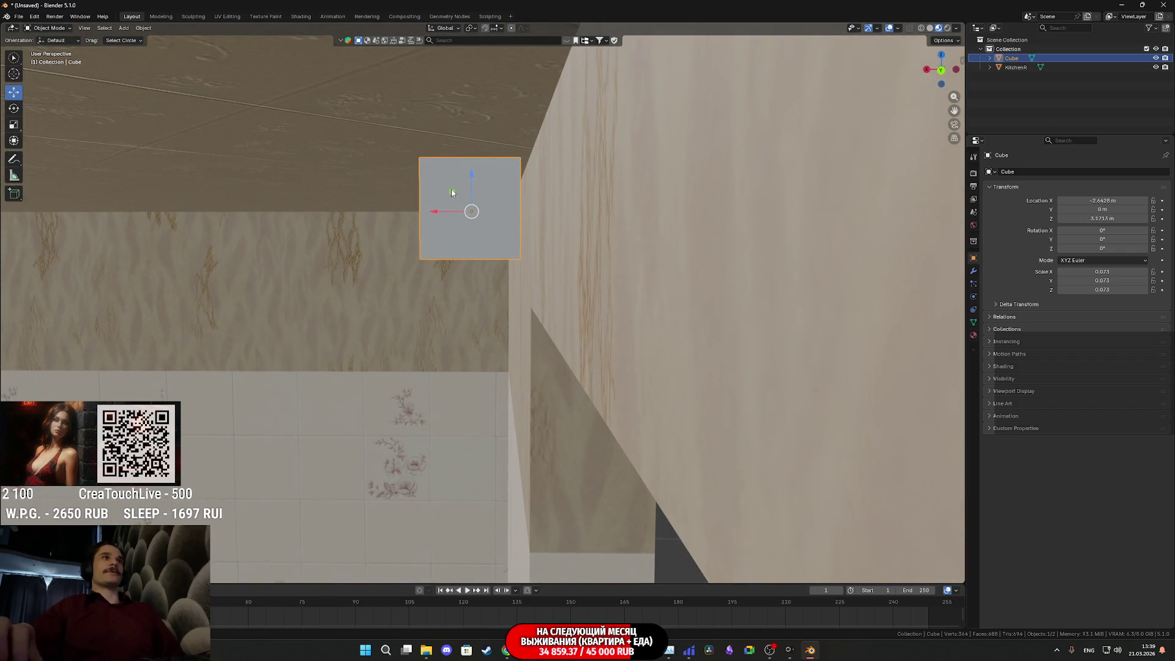
pyautogui.press('g')
pyautogui.click(500, 210)
pyautogui.moveTo(506, 237)
pyautogui.mouseDown(button='middle')
pyautogui.moveTo(614, 245)
pyautogui.moveTo(621, 281)
pyautogui.moveTo(579, 255)
pyautogui.moveTo(569, 288)
pyautogui.moveTo(559, 254)
pyautogui.moveTo(507, 262)
pyautogui.moveTo(526, 260)
pyautogui.mouseUp(button='middle')
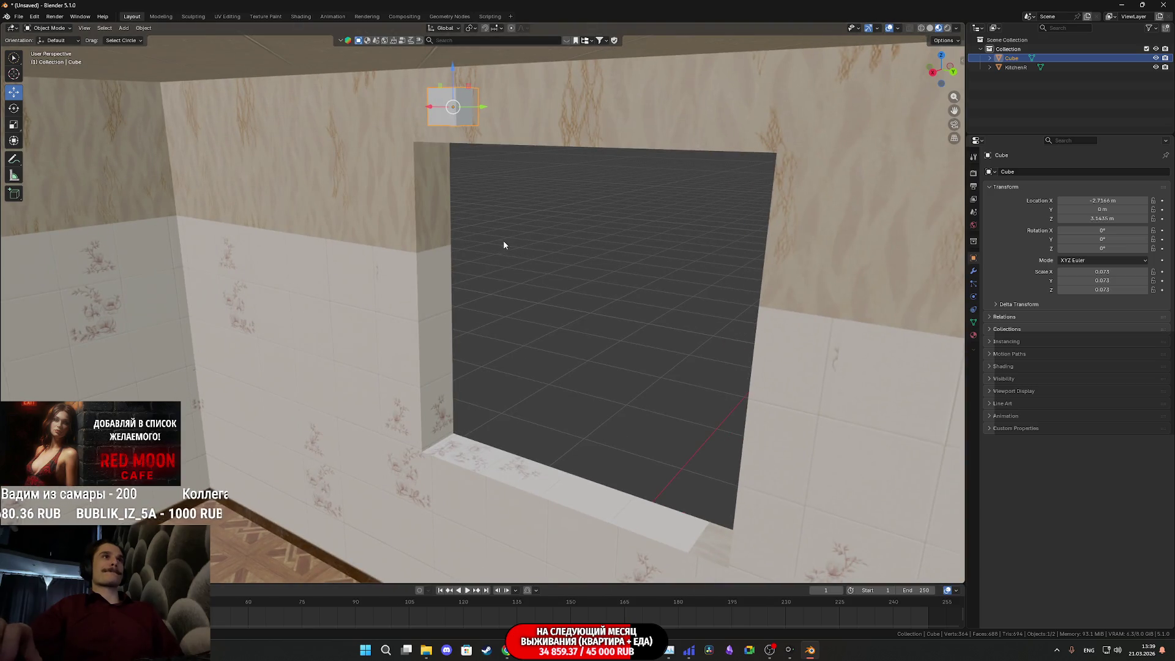
pyautogui.press('Tab')
pyautogui.moveTo(491, 134)
pyautogui.mouseDown(button='middle')
pyautogui.moveTo(575, 126)
pyautogui.moveTo(459, 300)
pyautogui.moveTo(542, 334)
pyautogui.mouseUp(button='middle')
# Step: Thin the block along the X axis
pyautogui.press('s')
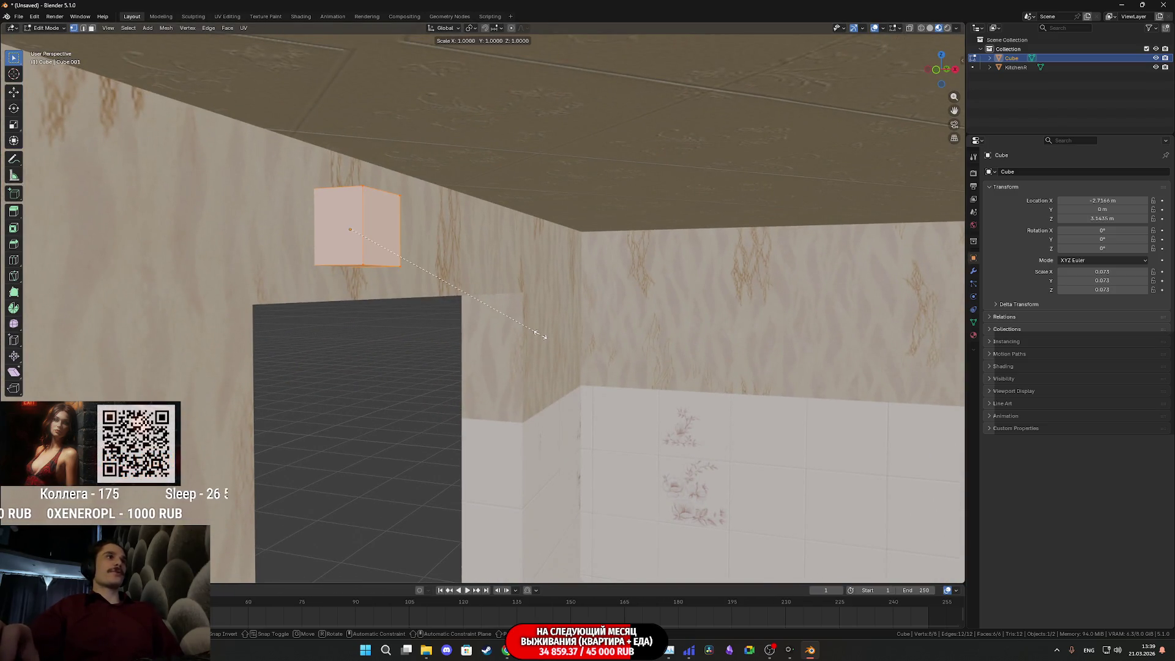
pyautogui.press('y')
pyautogui.press('Escape')
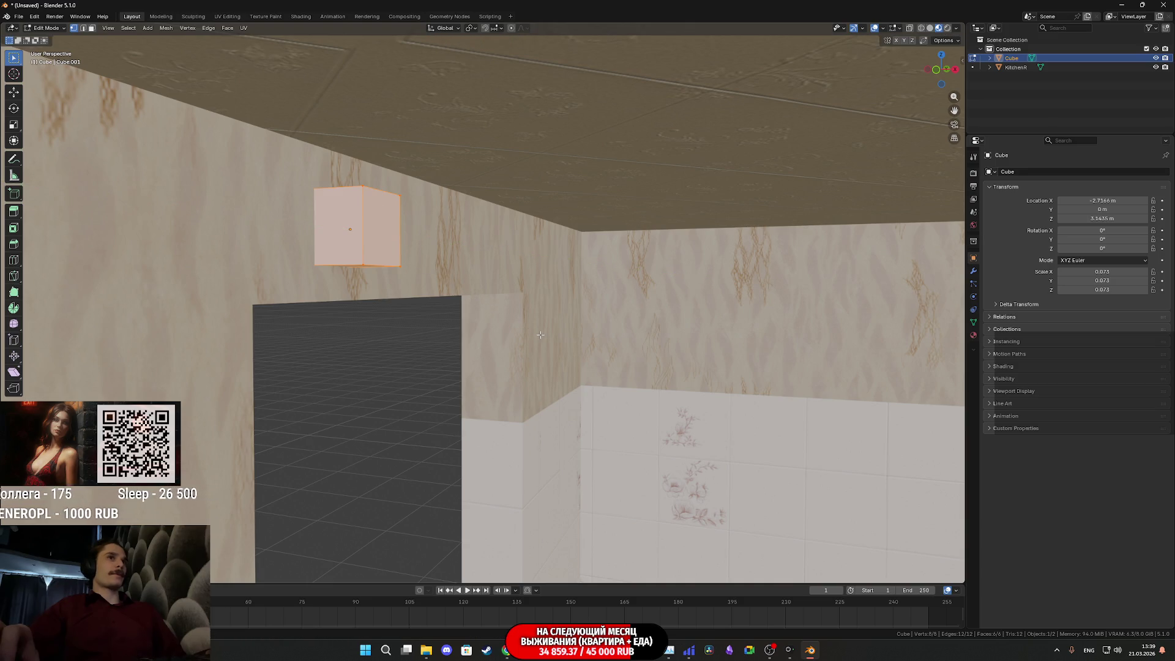
pyautogui.press('s')
pyautogui.press('x')
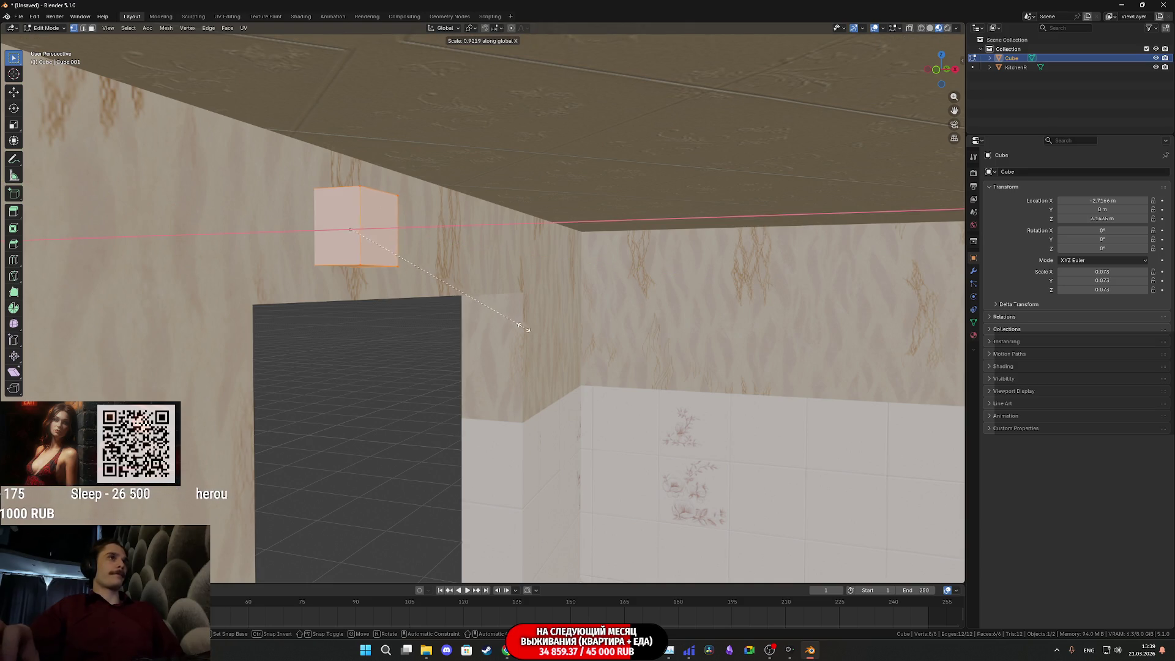
pyautogui.click(383, 267)
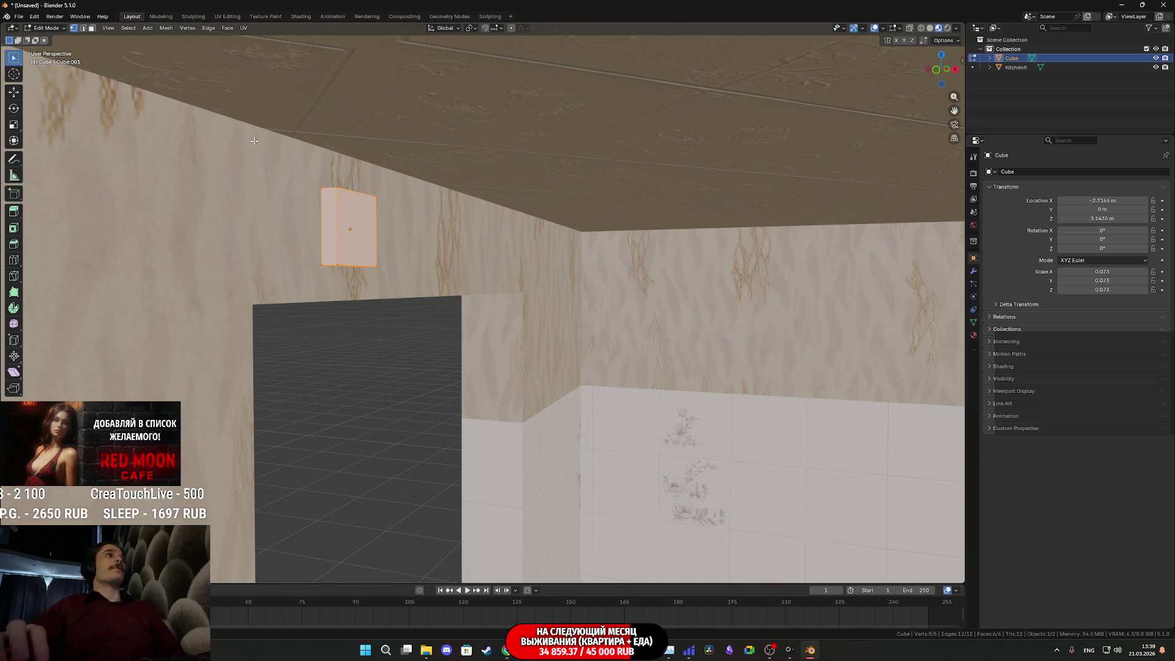
# Step: Stretch the block about 29.6 times along Y into a long bar above the window
pyautogui.moveTo(126, 46)
pyautogui.mouseDown(button='middle')
pyautogui.moveTo(404, 324)
pyautogui.moveTo(514, 257)
pyautogui.mouseUp(button='middle')
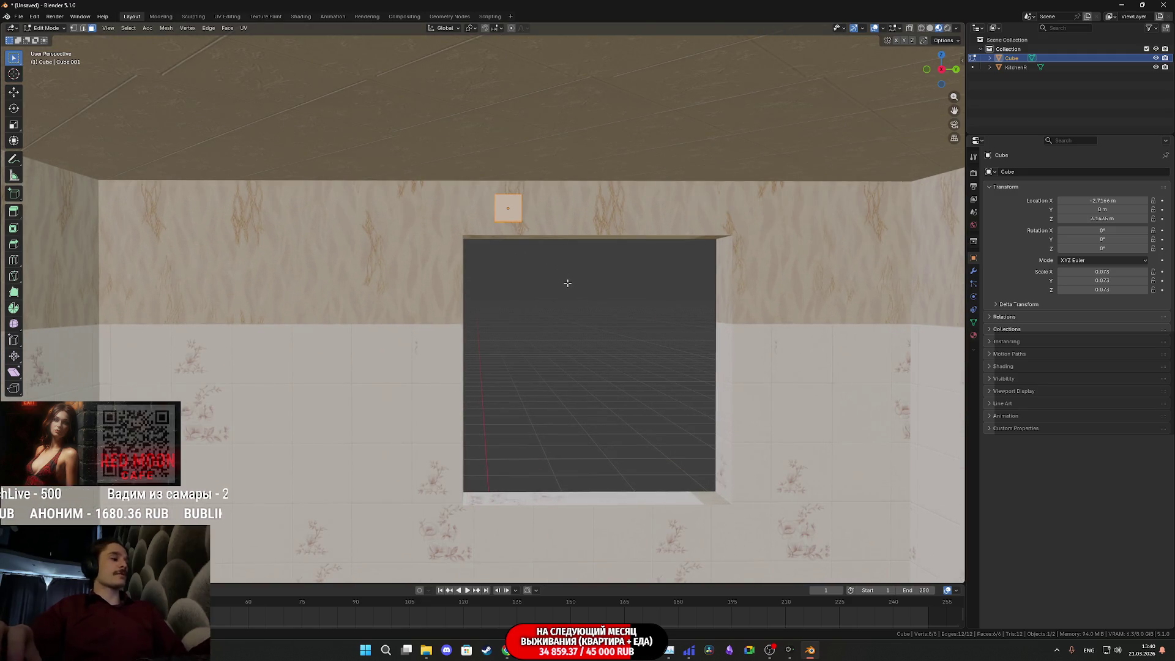
pyautogui.press('s')
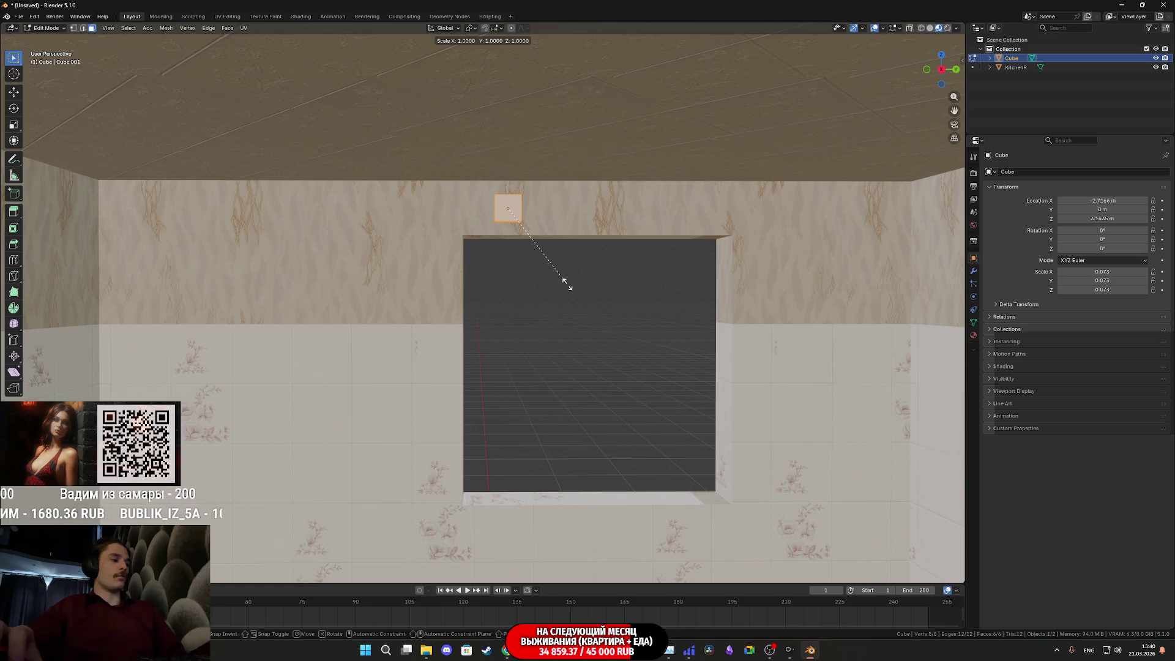
pyautogui.press('y')
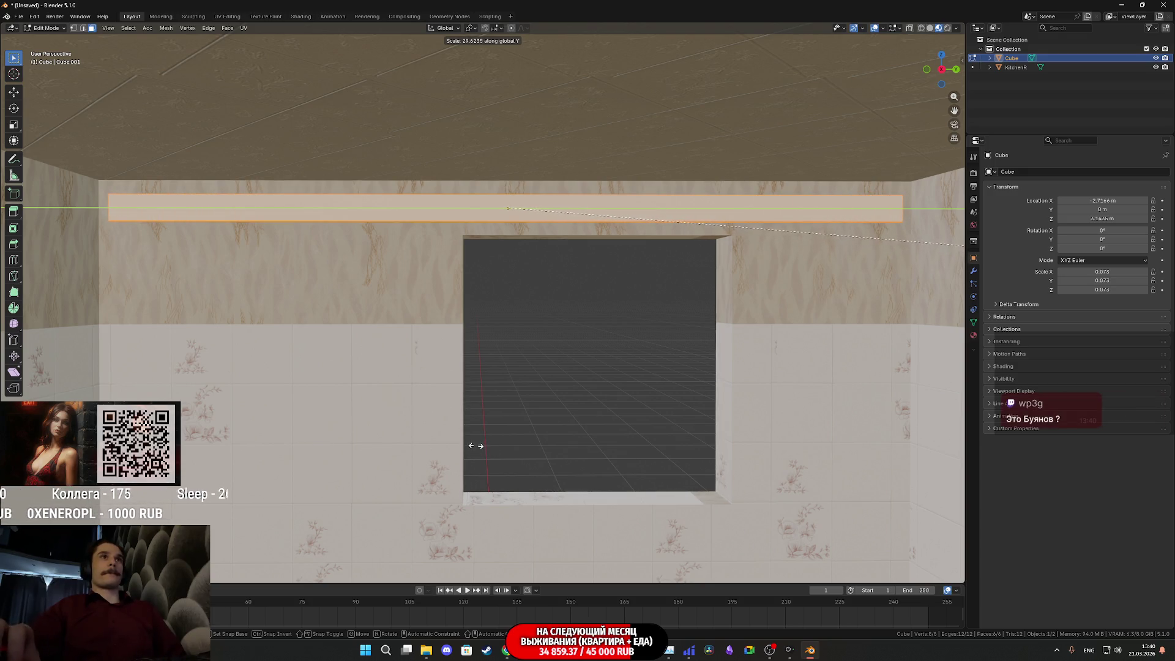
pyautogui.click(476, 446)
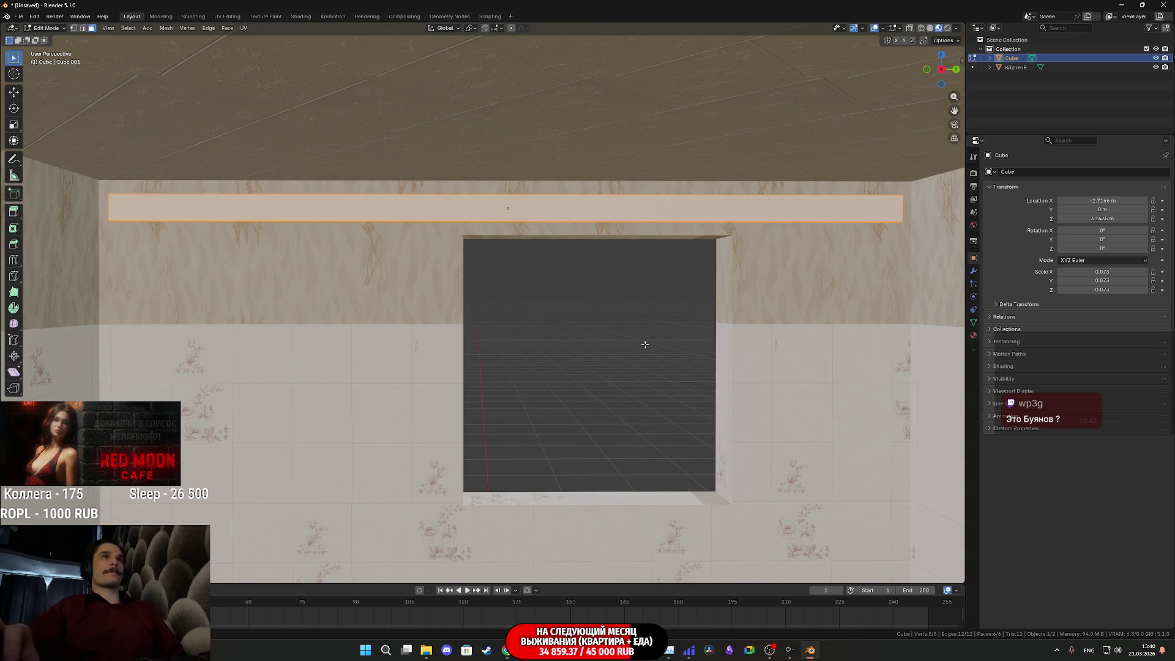
# Step: Nudge the bar slightly upward with the Move tool
pyautogui.click(12, 93)
pyautogui.moveTo(510, 179); pyautogui.dragTo(511, 173)
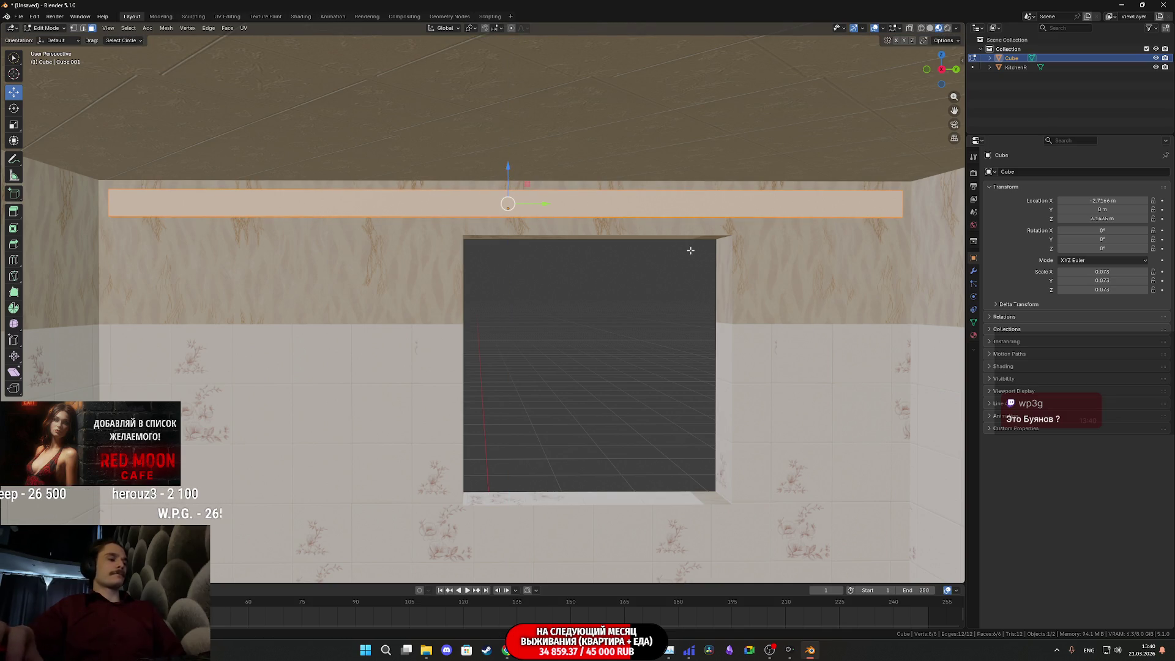
pyautogui.scroll(5, 657, 267)
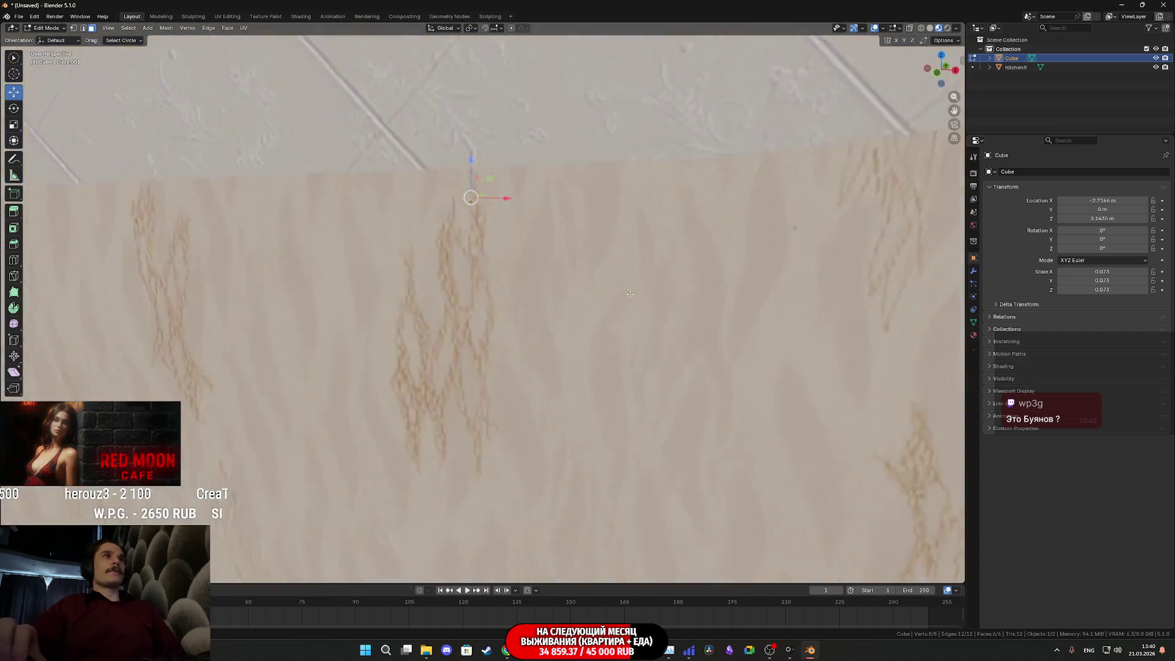
pyautogui.moveTo(657, 268); pyautogui.dragTo(692, 354, button='middle')
pyautogui.scroll(8, 692, 353)
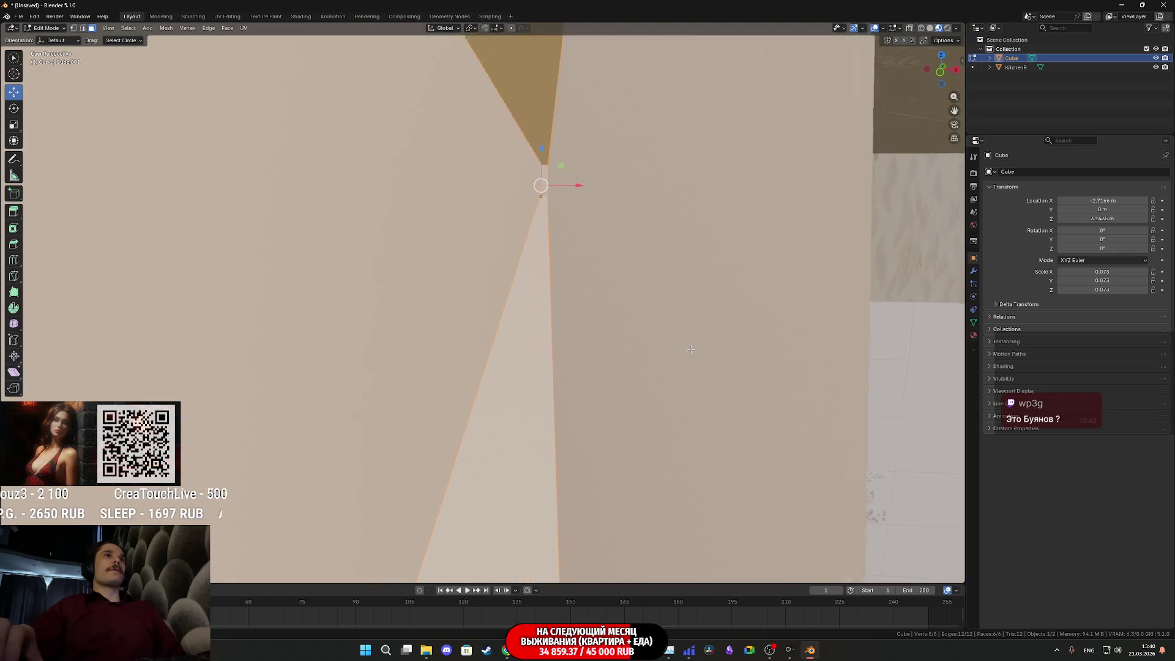
pyautogui.scroll(-6, 691, 350)
pyautogui.moveTo(691, 349); pyautogui.dragTo(684, 324, button='middle')
# Step: Slim the bar's thickness and slide it along X against the wall above the window
pyautogui.press('s')
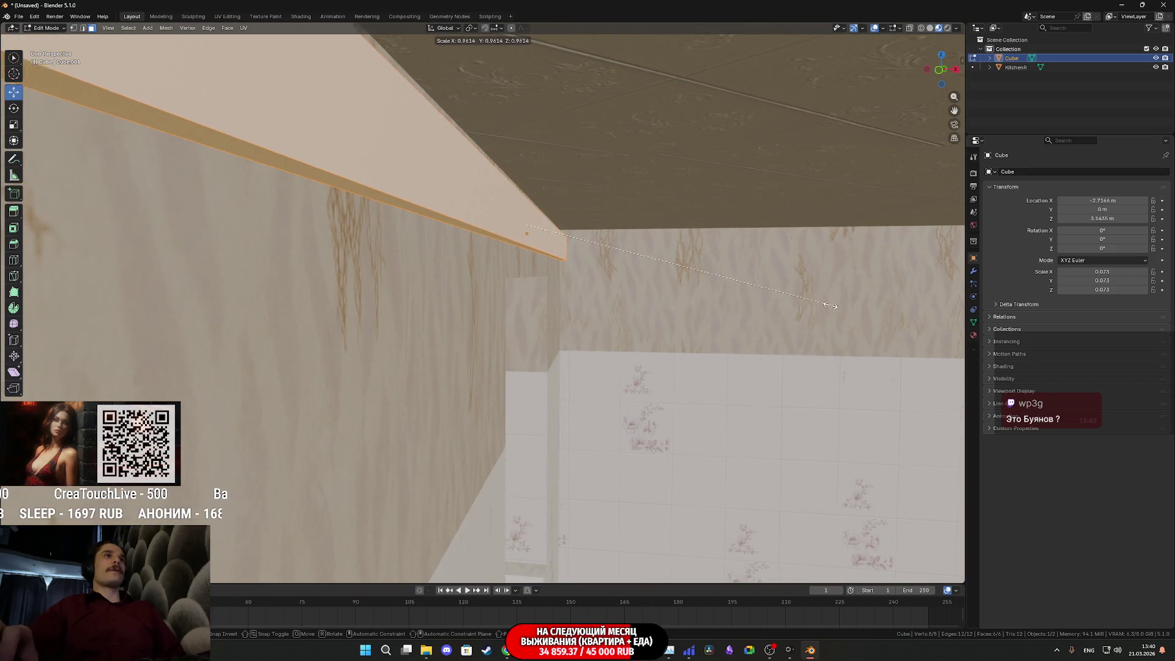
pyautogui.click(750, 276)
pyautogui.moveTo(750, 277)
pyautogui.mouseDown(button='middle')
pyautogui.moveTo(637, 331)
pyautogui.moveTo(626, 319)
pyautogui.moveTo(694, 317)
pyautogui.moveTo(701, 335)
pyautogui.mouseUp(button='middle')
pyautogui.scroll(-2, 638, 332)
pyautogui.scroll(2, 637, 332)
pyautogui.scroll(-2, 637, 332)
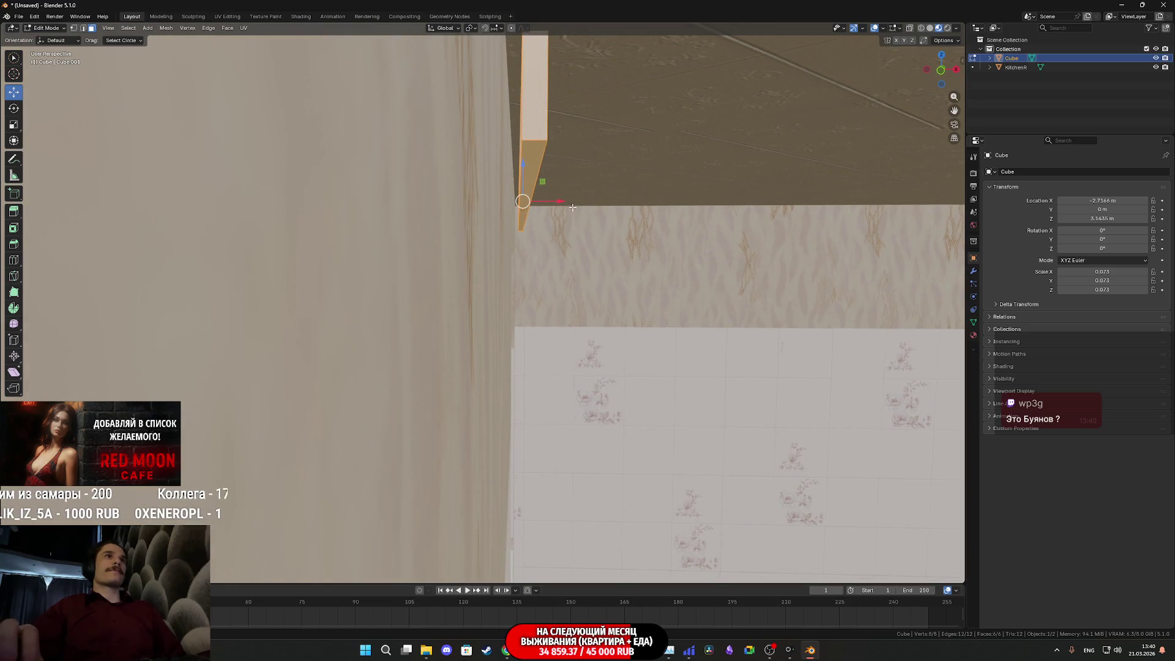
pyautogui.moveTo(560, 200)
pyautogui.mouseDown()
pyautogui.moveTo(585, 203)
pyautogui.moveTo(574, 205)
pyautogui.mouseUp()
pyautogui.moveTo(574, 205); pyautogui.dragTo(574, 219, button='middle')
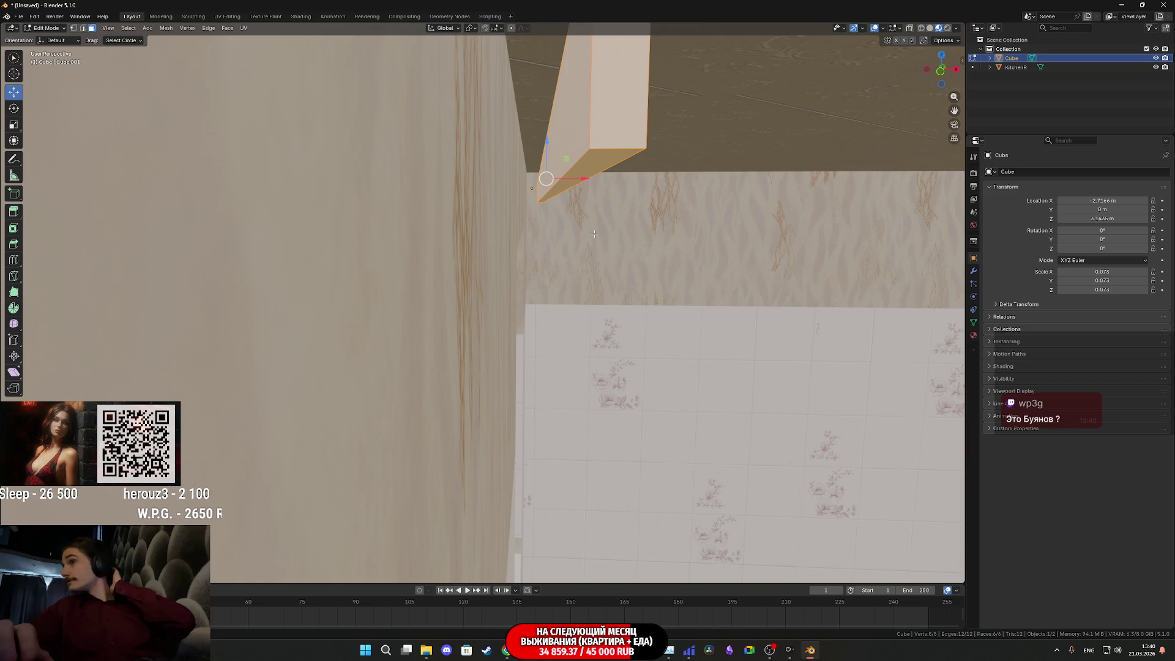
pyautogui.moveTo(594, 233)
pyautogui.mouseDown(button='middle')
pyautogui.moveTo(634, 305)
pyautogui.moveTo(426, 294)
pyautogui.moveTo(519, 284)
pyautogui.moveTo(524, 300)
pyautogui.moveTo(598, 307)
pyautogui.moveTo(608, 259)
pyautogui.mouseUp(button='middle')
pyautogui.scroll(-6, 425, 294)
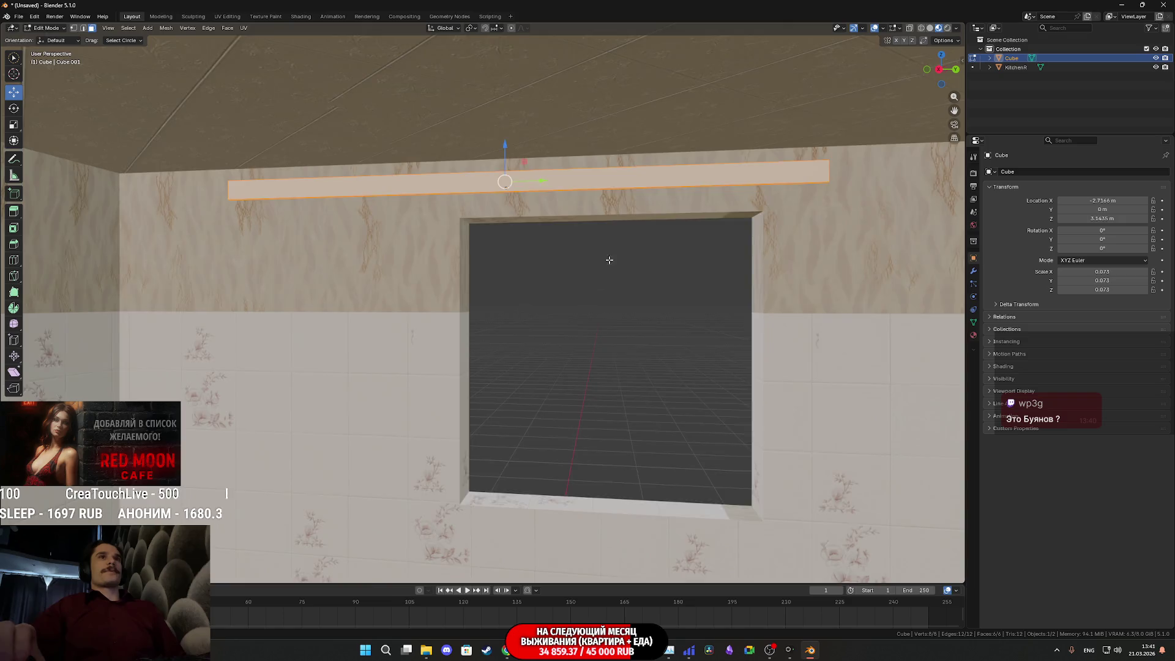
pyautogui.scroll(-3, 608, 259)
# Step: Lengthen the beam about 1.39 times along Y to span the wall above the window
pyautogui.press('s')
pyautogui.press('y')
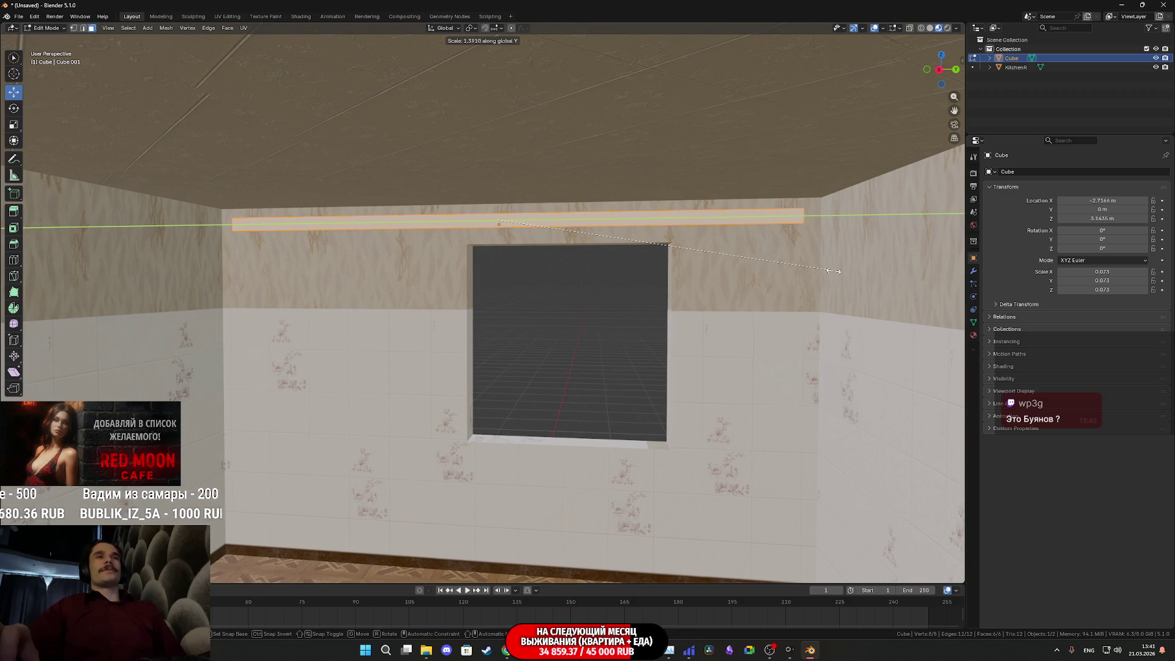
pyautogui.click(834, 271)
pyautogui.scroll(4, 610, 276)
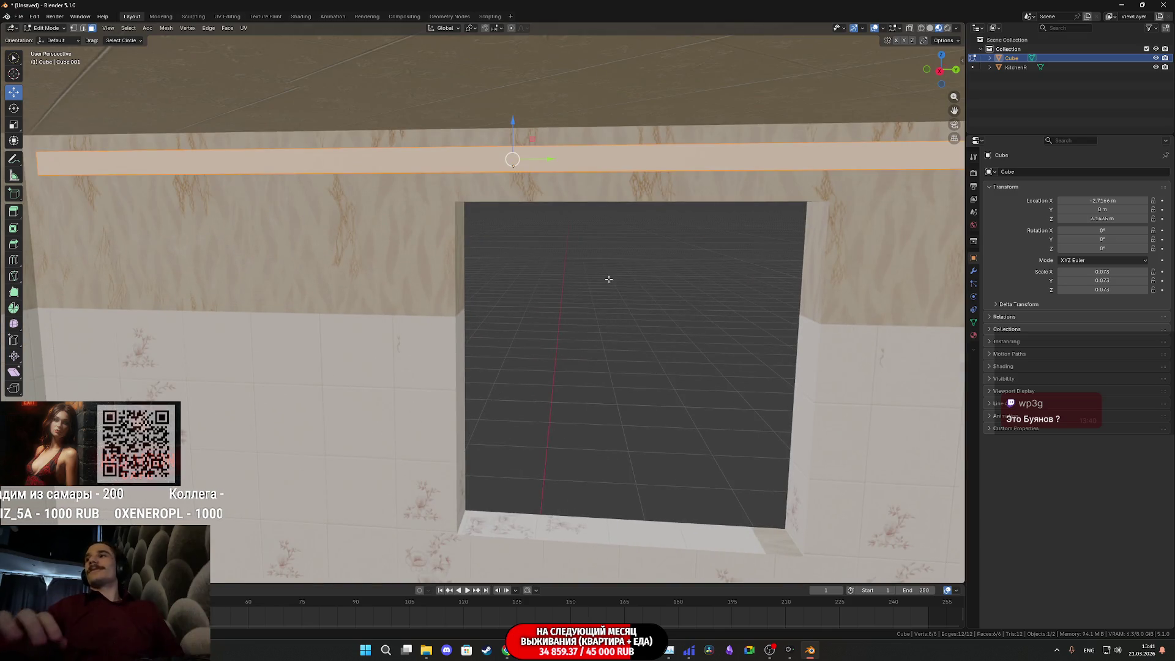
pyautogui.scroll(-3, 599, 273)
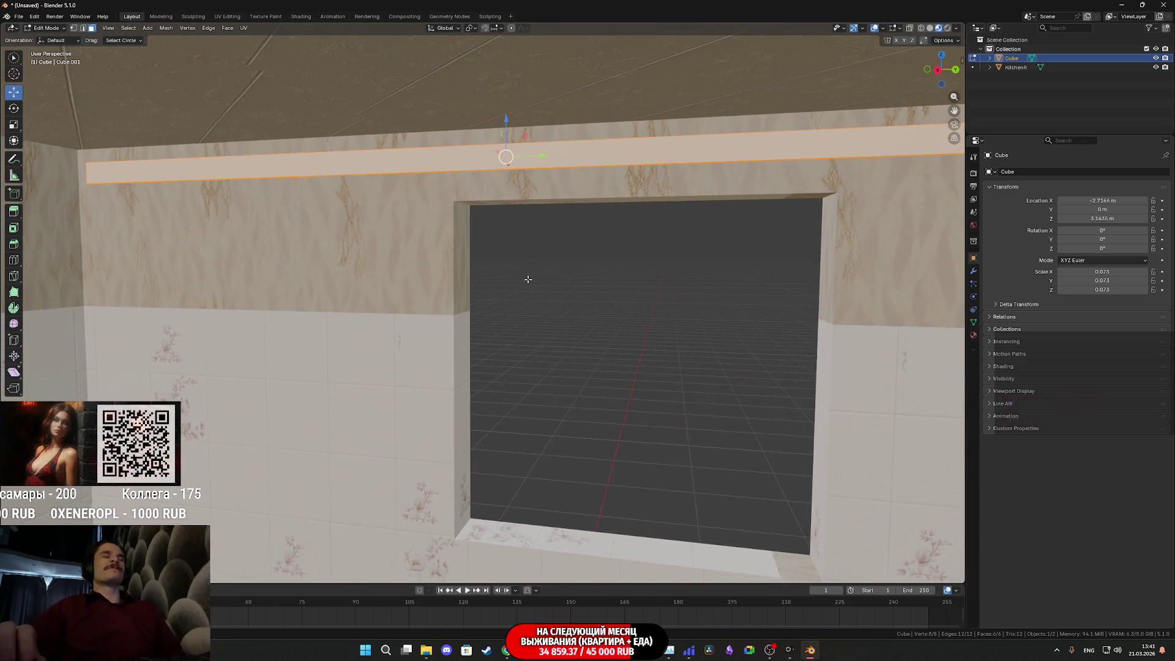
pyautogui.moveTo(531, 278); pyautogui.dragTo(572, 276, button='middle')
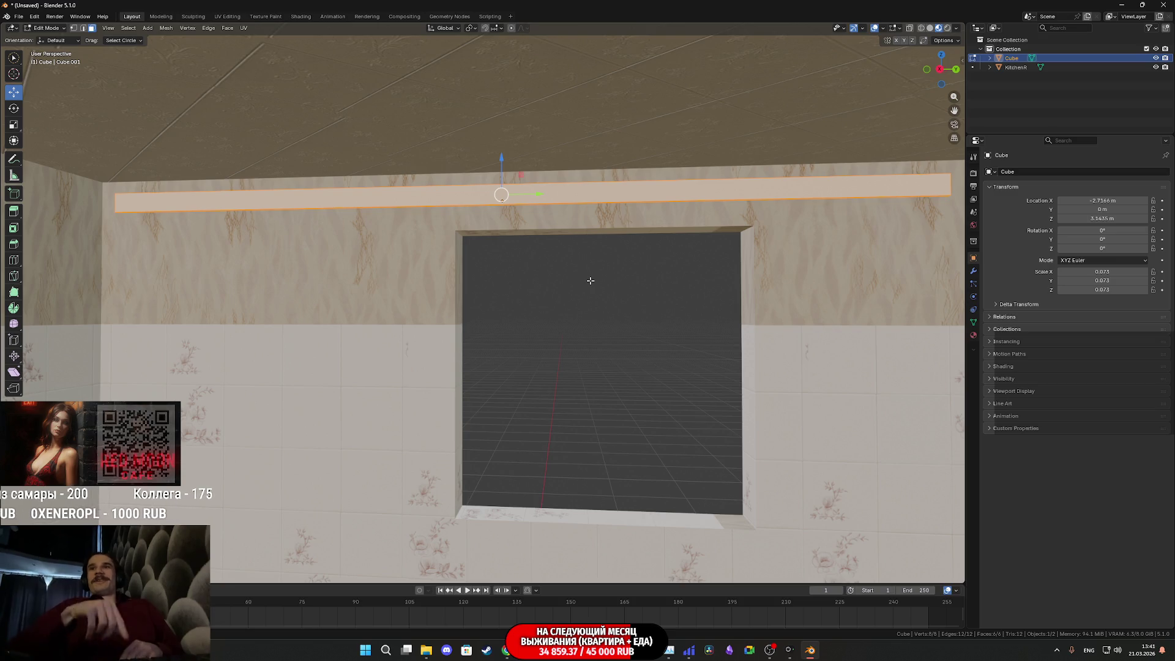
pyautogui.moveTo(598, 271)
pyautogui.mouseDown(button='middle')
pyautogui.moveTo(629, 273)
pyautogui.moveTo(608, 284)
pyautogui.mouseUp(button='middle')
pyautogui.hotkey('ctrl', 'r')
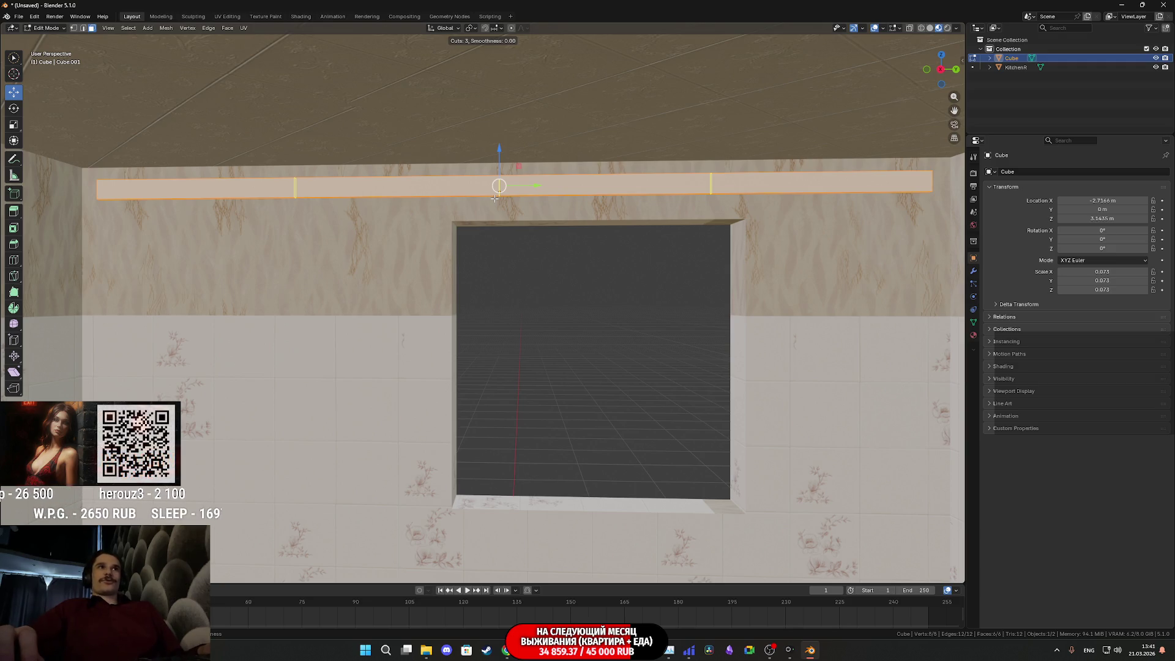
# Step: Place the 3-cut loop cut centred on the beam and orbit to check the four segments
pyautogui.click(494, 198)
pyautogui.rightClick(495, 198)
pyautogui.moveTo(509, 207)
pyautogui.mouseDown(button='middle')
pyautogui.moveTo(499, 208)
pyautogui.moveTo(646, 245)
pyautogui.mouseUp(button='middle')
pyautogui.scroll(5, 515, 205)
pyautogui.scroll(-6, 515, 206)
pyautogui.scroll(2, 573, 220)
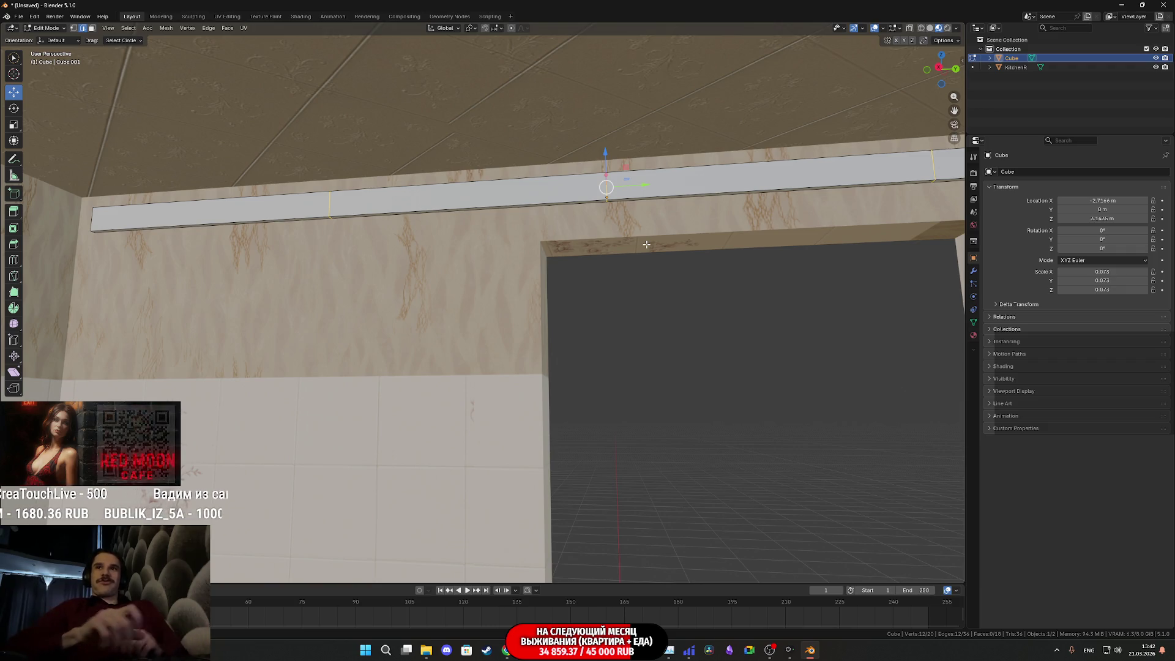
pyautogui.moveTo(579, 271)
pyautogui.mouseDown(button='middle')
pyautogui.moveTo(608, 288)
pyautogui.moveTo(598, 288)
pyautogui.moveTo(637, 288)
pyautogui.moveTo(625, 265)
pyautogui.moveTo(632, 275)
pyautogui.moveTo(527, 290)
pyautogui.mouseUp(button='middle')
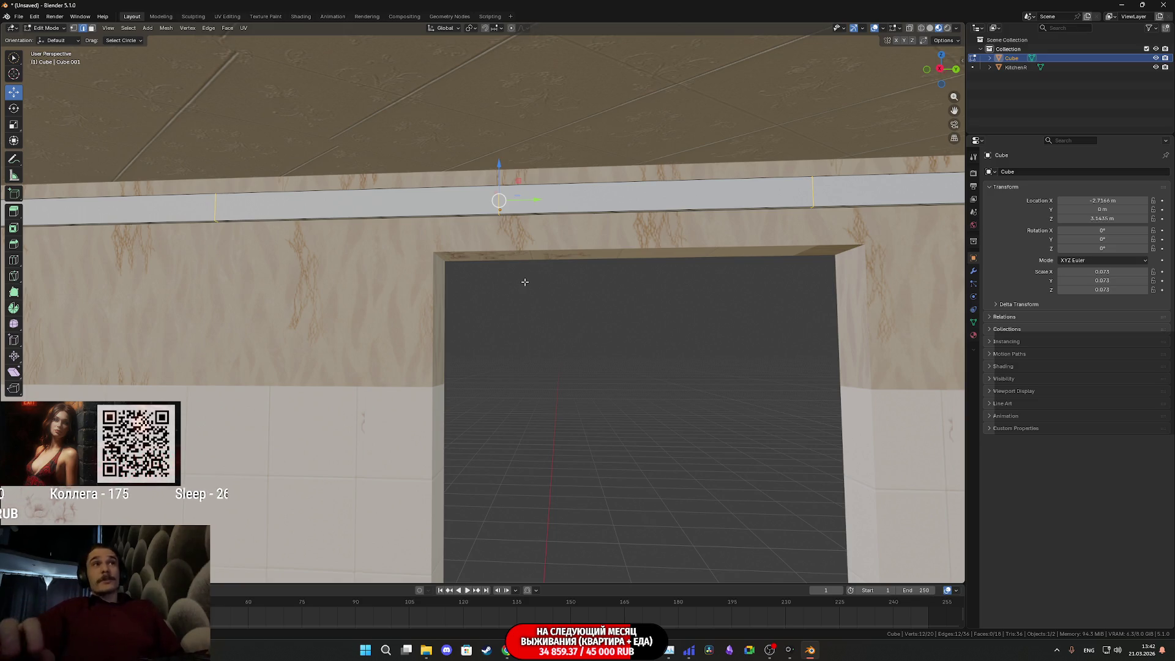
pyautogui.scroll(-4, 643, 284)
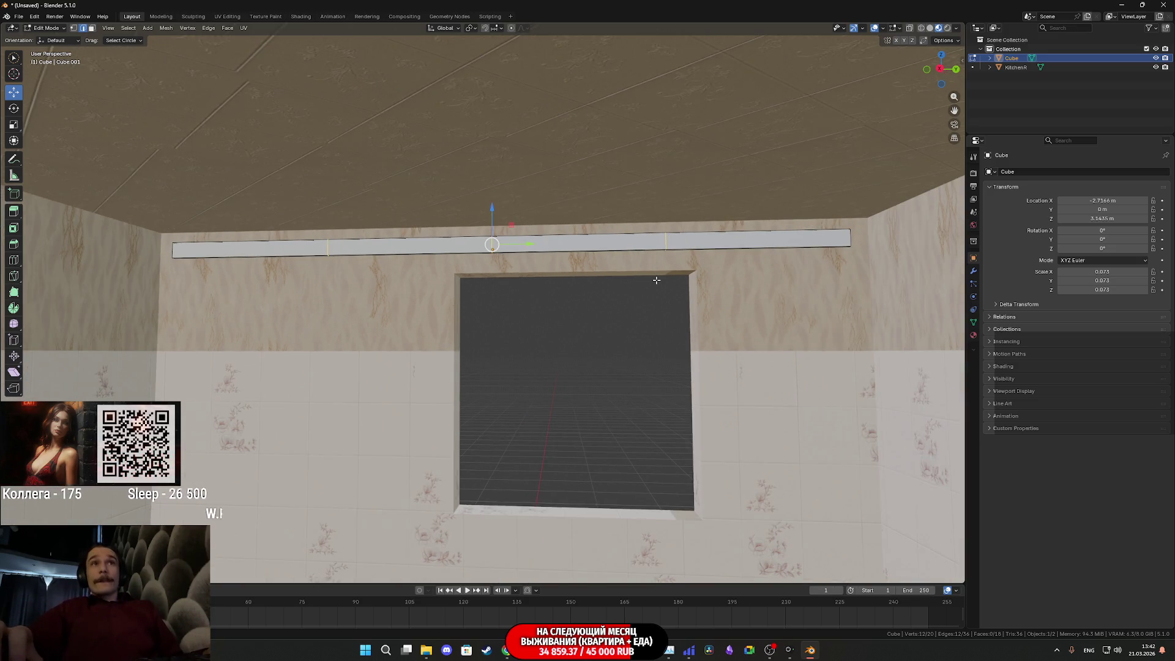
pyautogui.moveTo(605, 303)
pyautogui.mouseDown(button='middle')
pyautogui.moveTo(506, 281)
pyautogui.moveTo(591, 286)
pyautogui.mouseUp(button='middle')
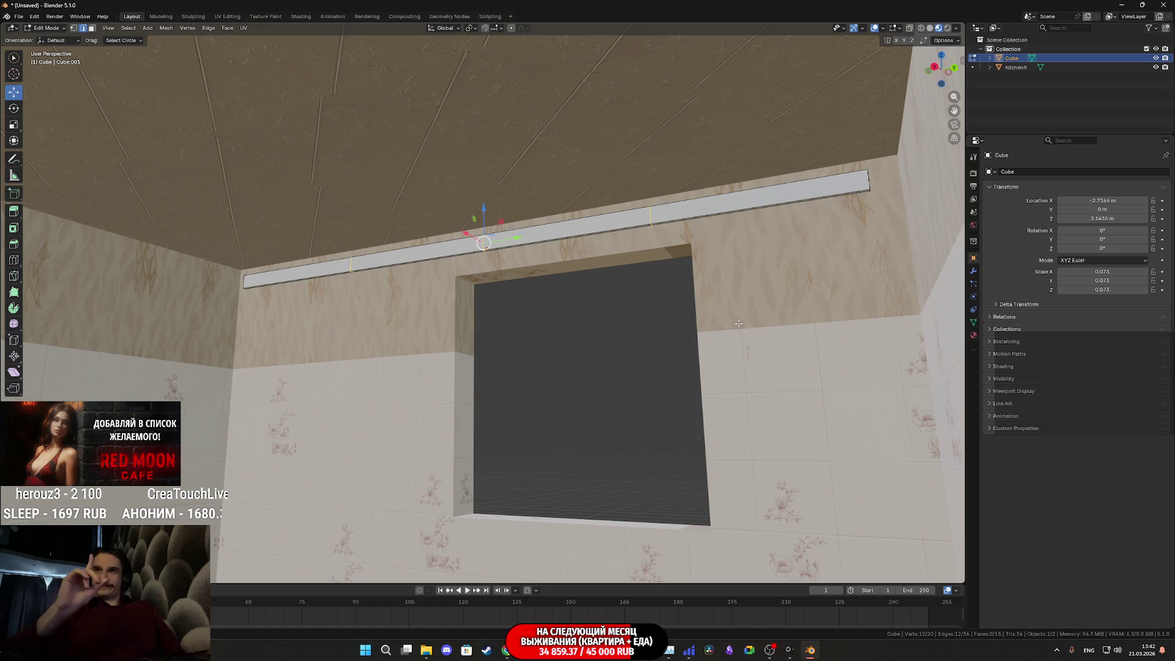
pyautogui.moveTo(707, 299)
pyautogui.mouseDown(button='middle')
pyautogui.moveTo(759, 306)
pyautogui.moveTo(722, 314)
pyautogui.mouseUp(button='middle')
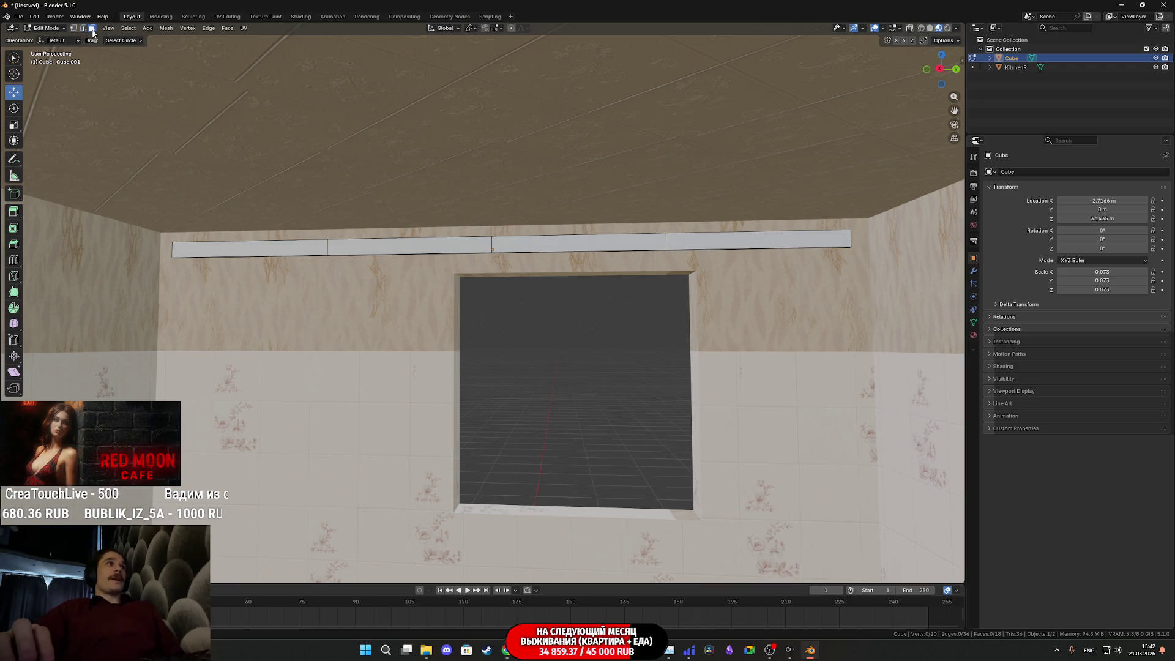
# Step: Orbit around to the cornice beam's right end and select its end face
pyautogui.scroll(3, 626, 277)
pyautogui.moveTo(612, 275); pyautogui.dragTo(626, 277, button='middle')
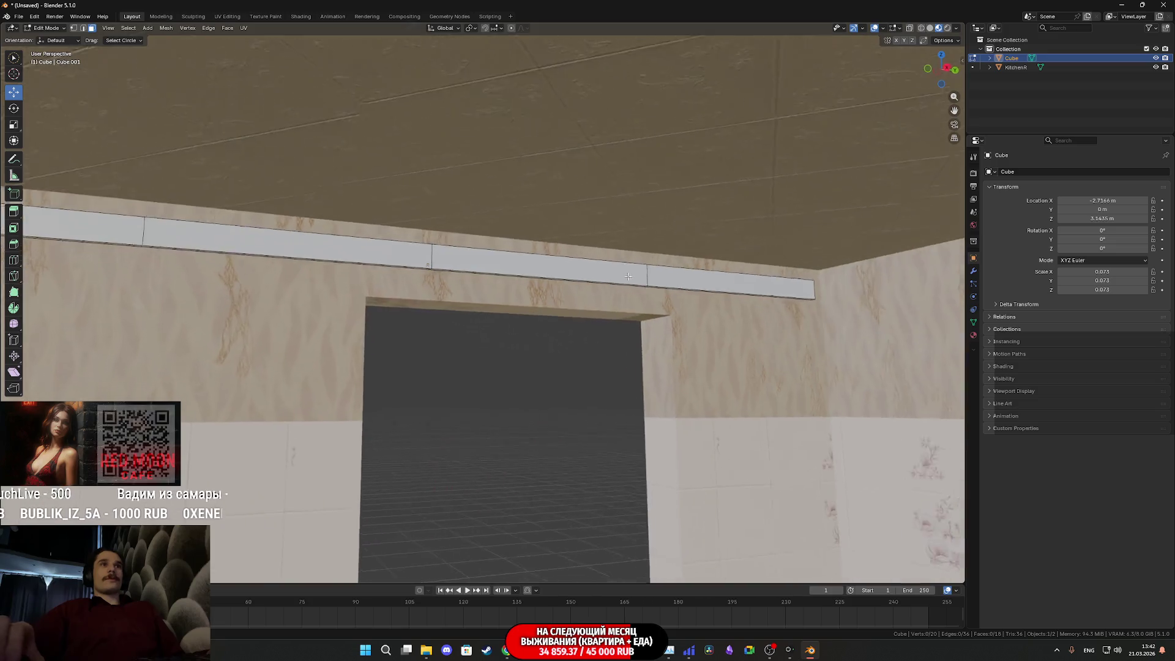
pyautogui.scroll(5, 487, 259)
pyautogui.moveTo(488, 259); pyautogui.dragTo(508, 269, button='middle')
pyautogui.scroll(4, 527, 273)
pyautogui.scroll(-3, 573, 291)
pyautogui.moveTo(572, 292)
pyautogui.mouseDown(button='middle')
pyautogui.moveTo(407, 268)
pyautogui.moveTo(587, 300)
pyautogui.moveTo(581, 281)
pyautogui.mouseUp(button='middle')
pyautogui.scroll(5, 527, 297)
pyautogui.scroll(-5, 598, 296)
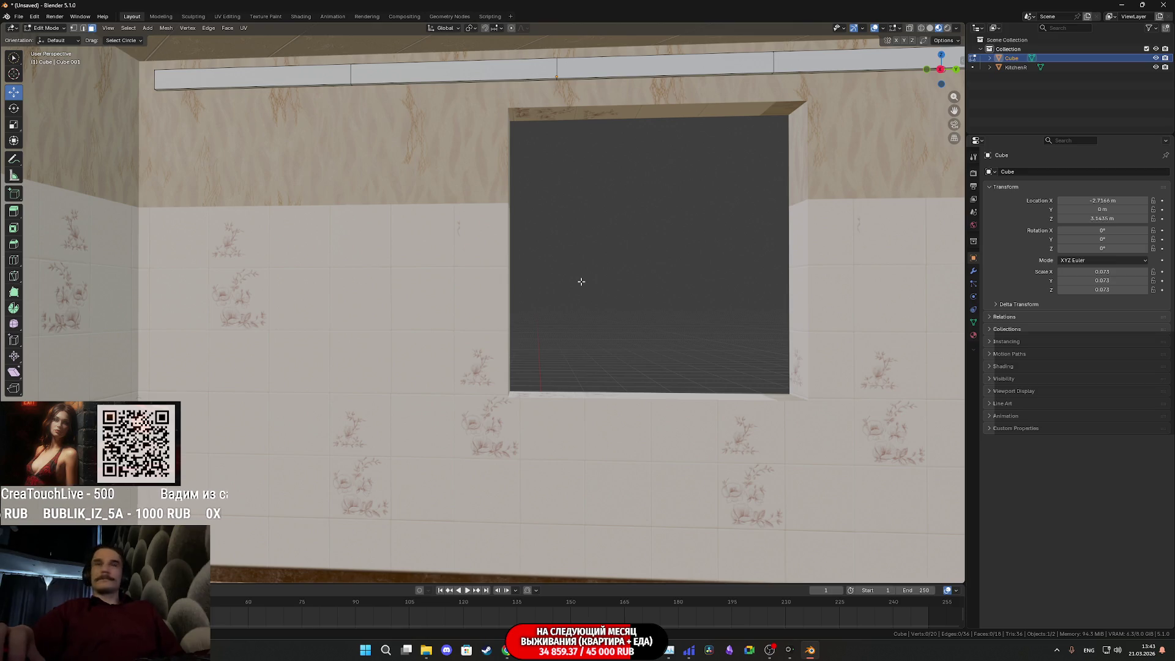
pyautogui.moveTo(579, 280)
pyautogui.mouseDown(button='middle')
pyautogui.moveTo(532, 147)
pyautogui.moveTo(577, 241)
pyautogui.moveTo(466, 347)
pyautogui.mouseUp(button='middle')
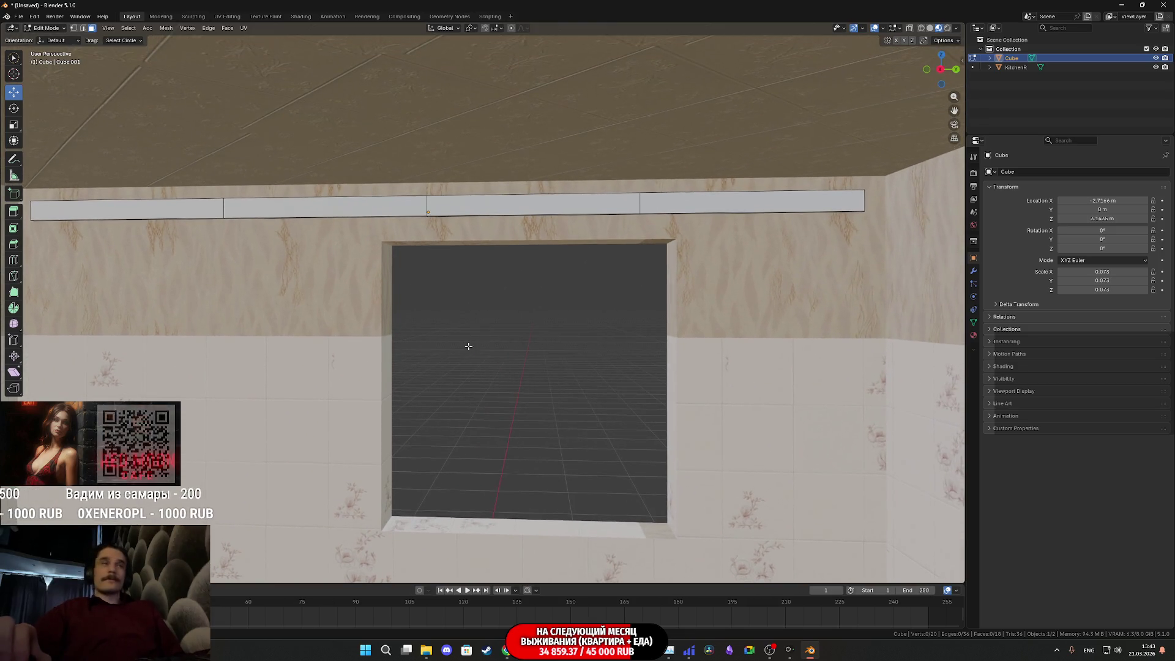
pyautogui.click(672, 207)
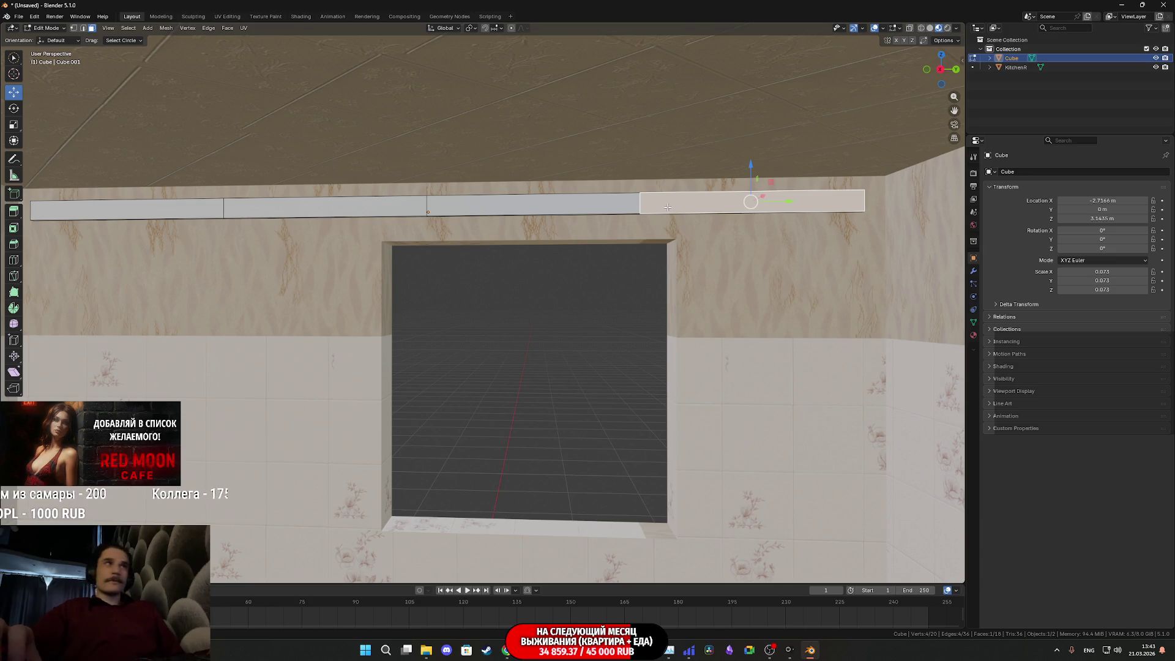
# Step: Snap the 3D cursor to the selected beam end and bring up the Add Mesh menu
pyautogui.scroll(2, 626, 218)
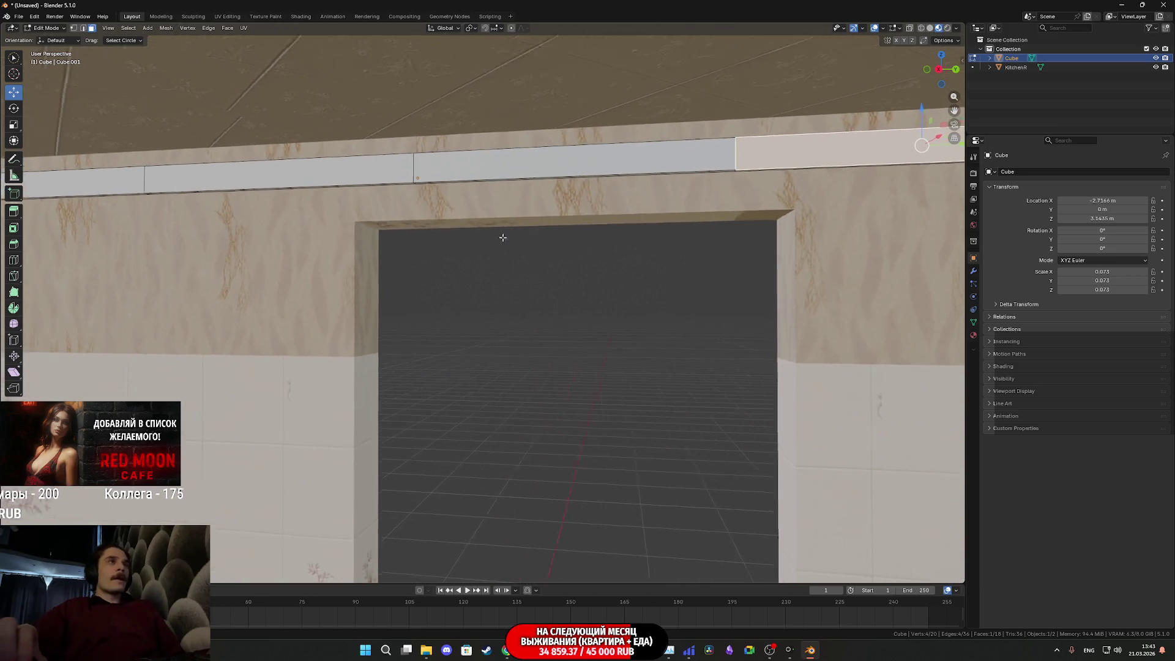
pyautogui.scroll(3, 637, 263)
pyautogui.moveTo(636, 263); pyautogui.dragTo(568, 262, button='middle')
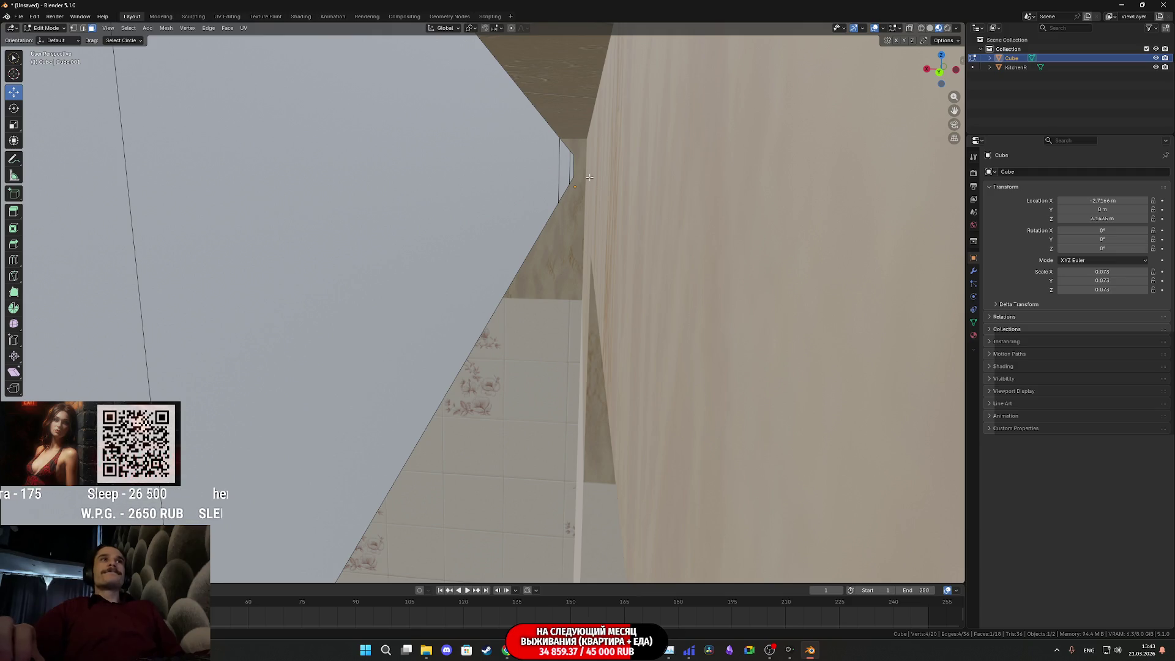
pyautogui.moveTo(572, 166); pyautogui.dragTo(671, 172, button='middle')
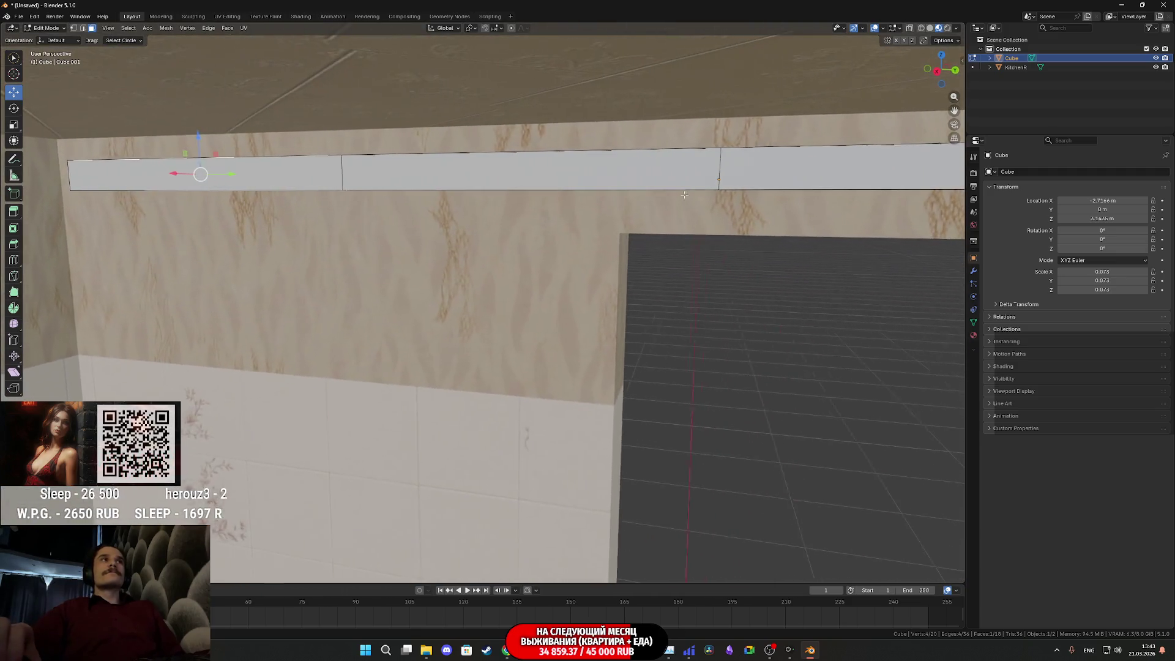
pyautogui.scroll(3, 403, 205)
pyautogui.scroll(-5, 403, 205)
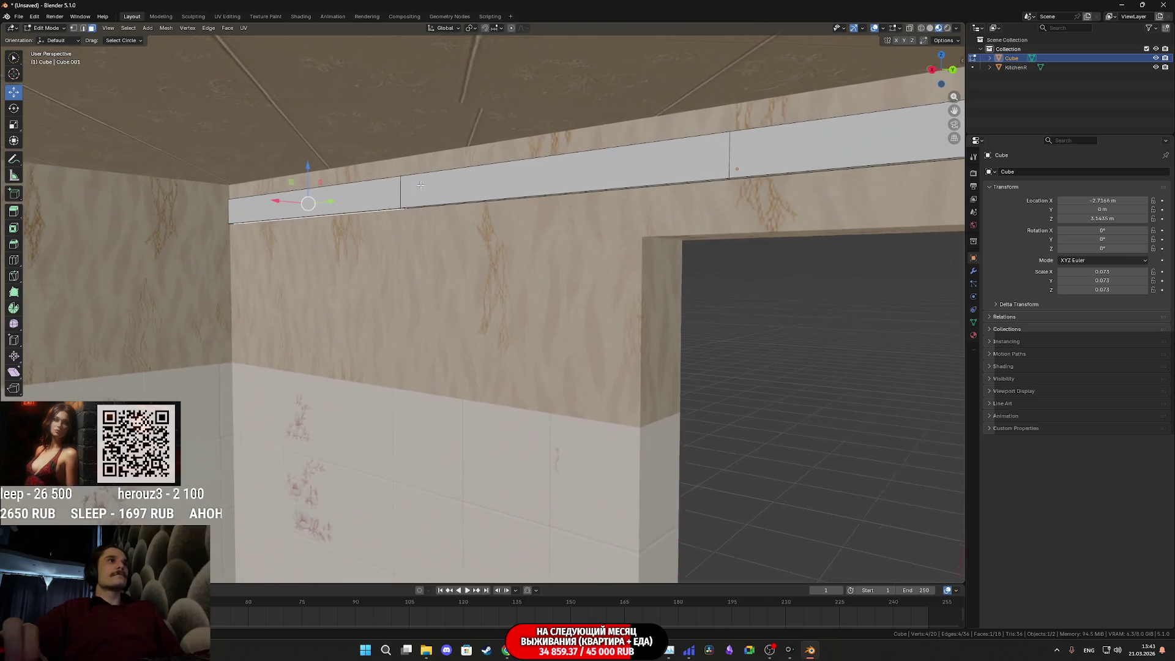
pyautogui.moveTo(408, 184); pyautogui.dragTo(361, 191, button='middle')
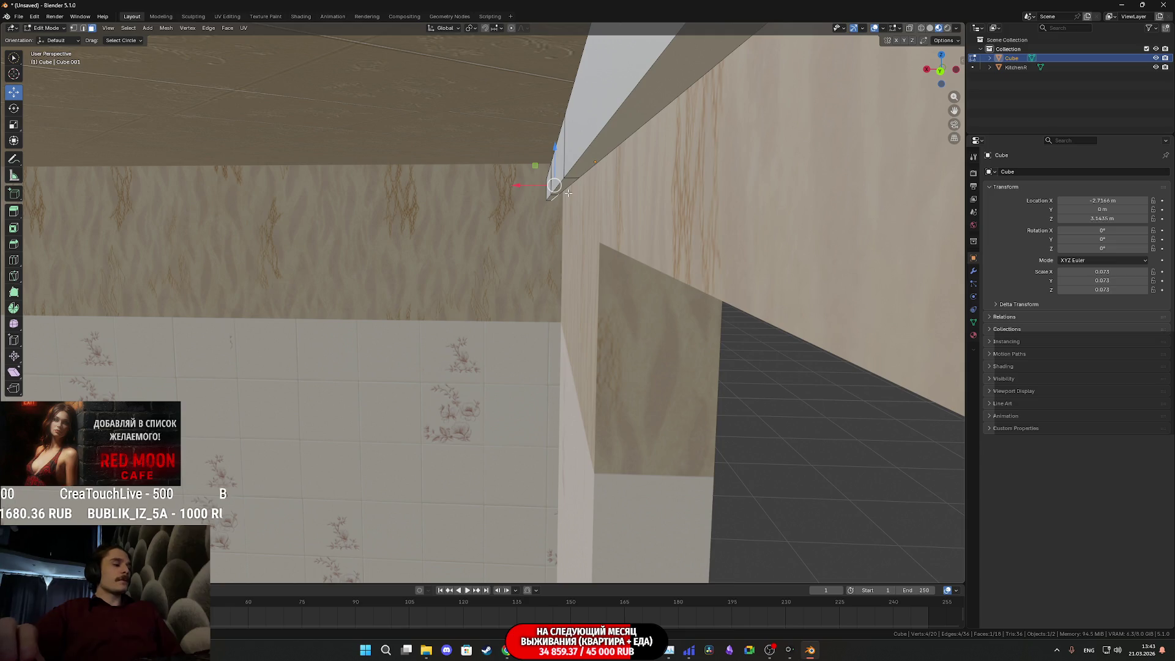
pyautogui.scroll(1, 568, 193)
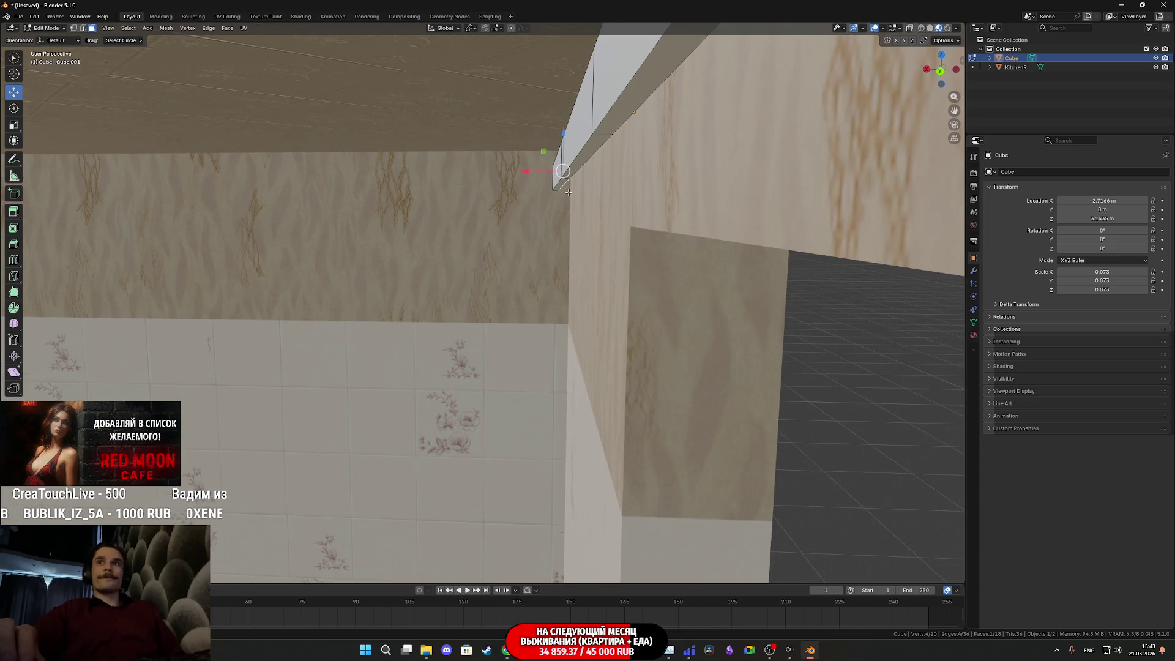
pyautogui.moveTo(568, 192); pyautogui.dragTo(494, 198, button='middle')
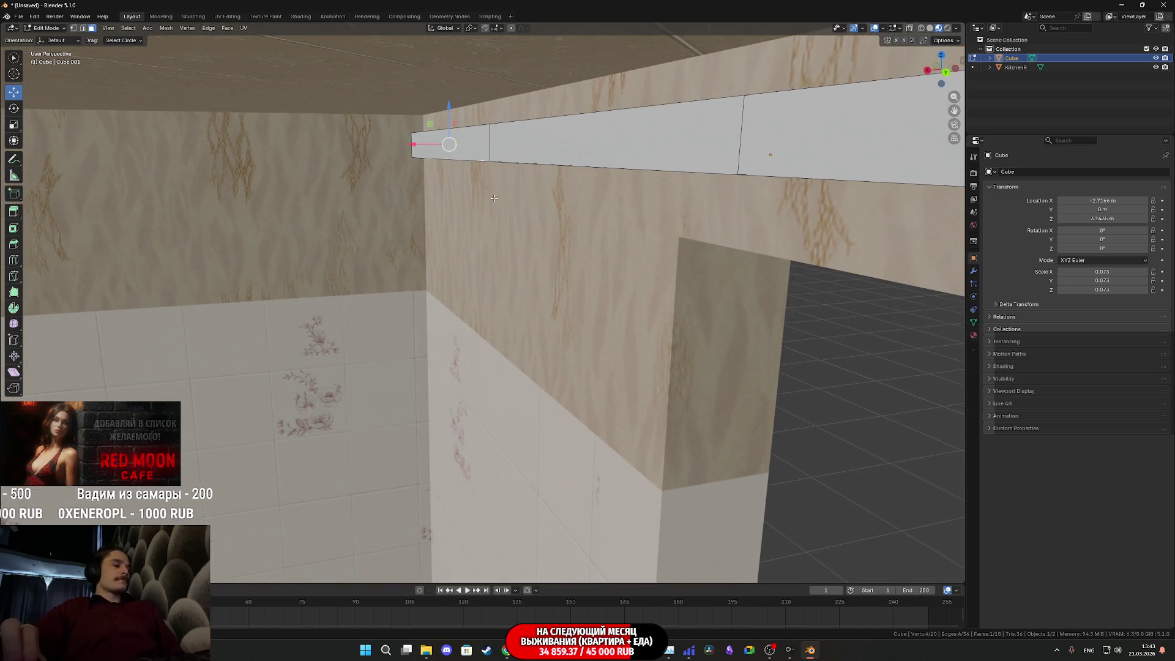
pyautogui.hotkey('shift', 's')
pyautogui.click(497, 254)
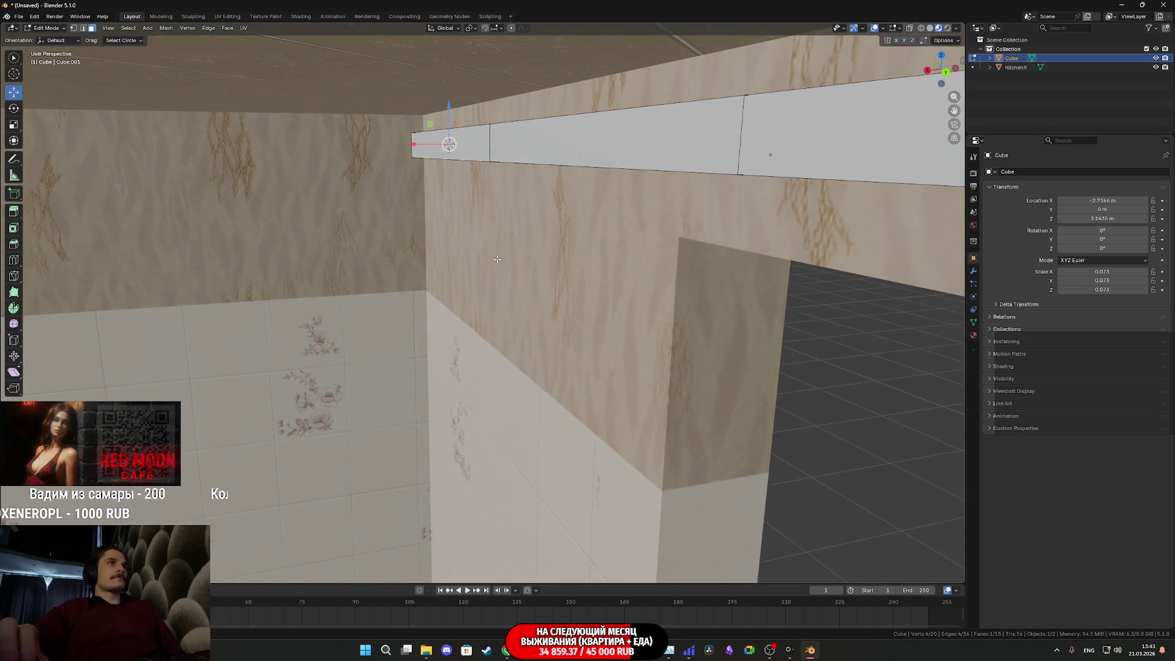
pyautogui.hotkey('shift', 'a')
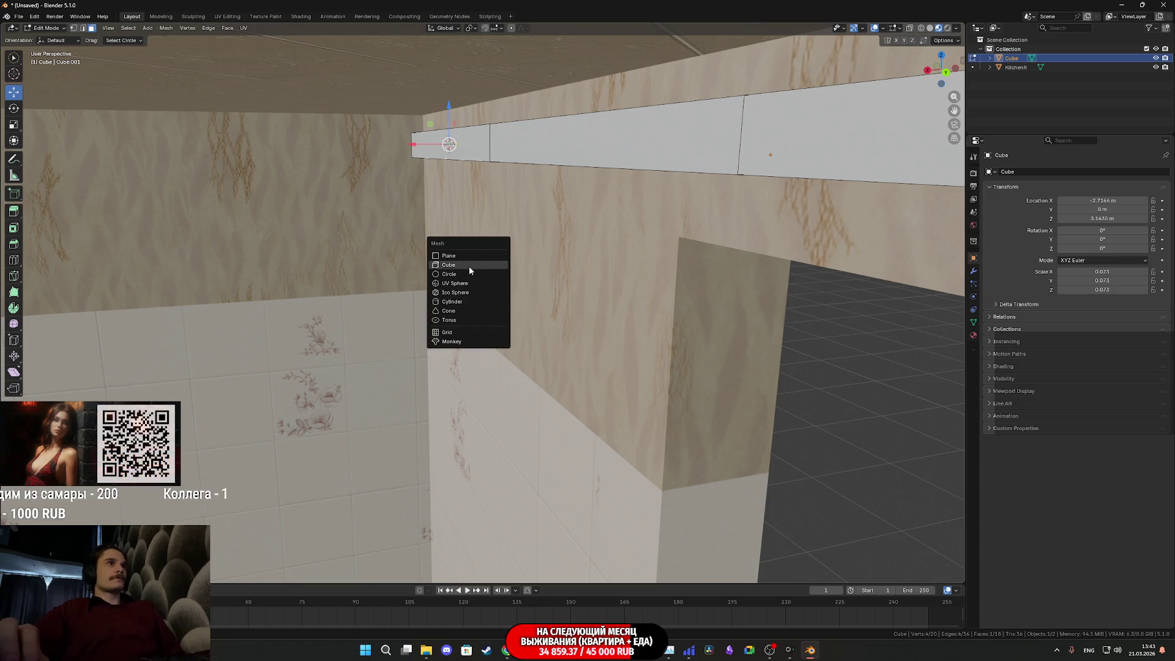
# Step: Add a new cube at the cornice beam's end as the end block
pyautogui.click(469, 265)
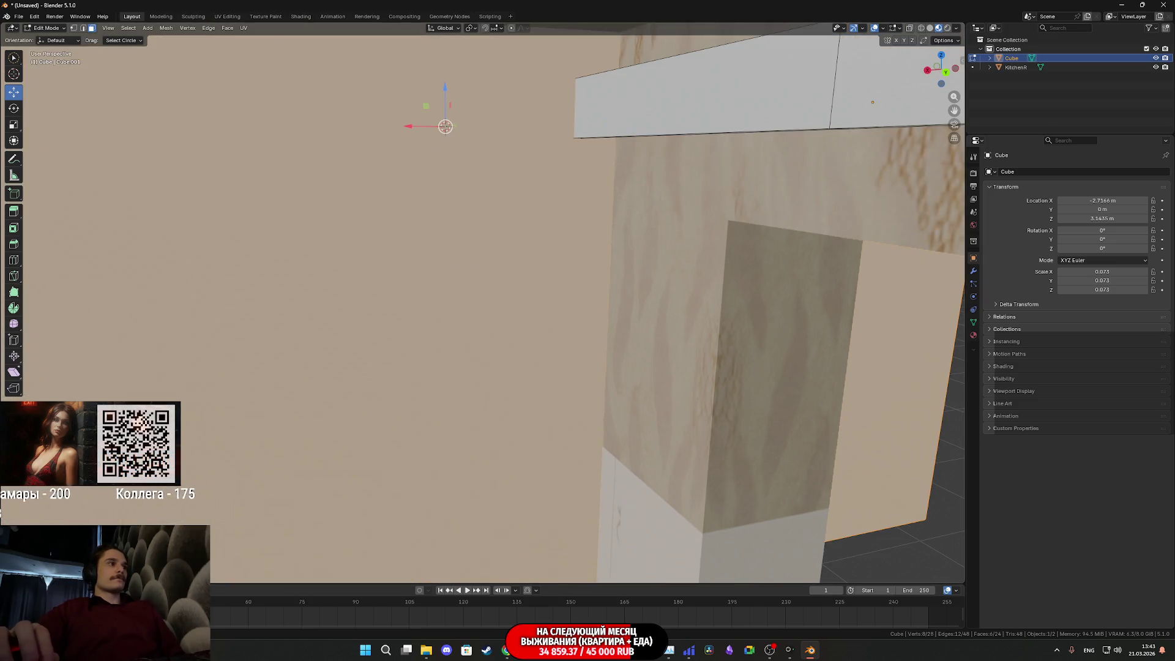
pyautogui.scroll(-6, 124, 506)
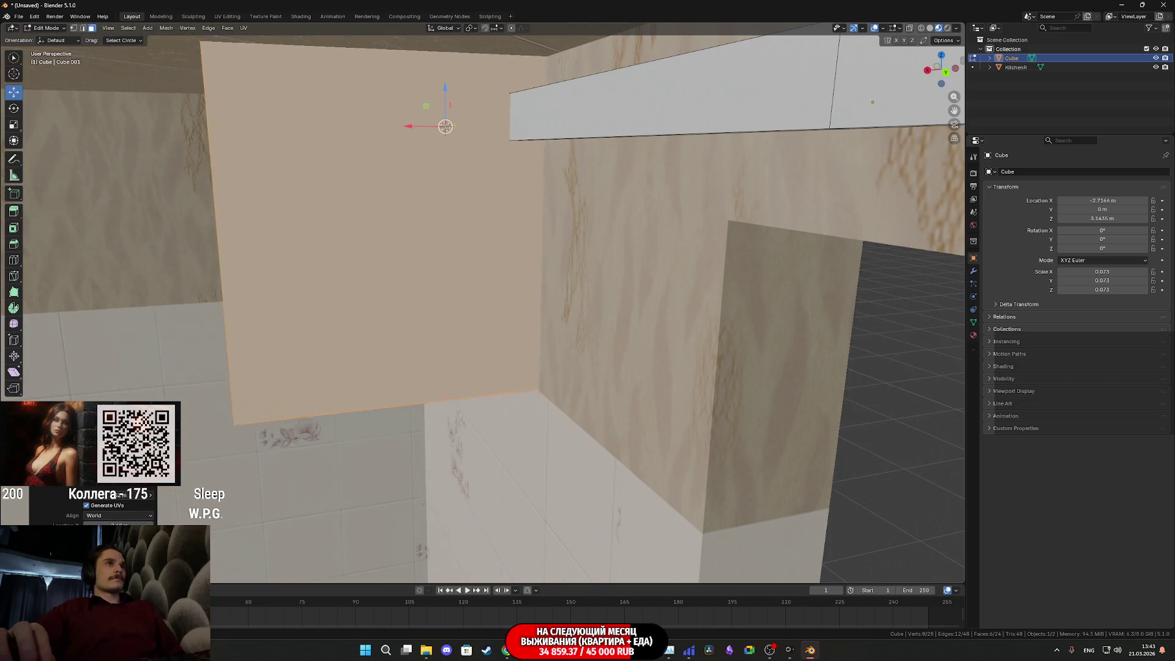
pyautogui.keyDown('ctrl'); pyautogui.scroll(-3, 124, 506); pyautogui.keyUp('ctrl')
pyautogui.keyDown('ctrl'); pyautogui.scroll(7, 116, 494); pyautogui.keyUp('ctrl')
pyautogui.moveTo(239, 422)
pyautogui.mouseDown(button='middle')
pyautogui.moveTo(658, 394)
pyautogui.moveTo(731, 330)
pyautogui.moveTo(696, 350)
pyautogui.moveTo(700, 341)
pyautogui.moveTo(664, 337)
pyautogui.mouseUp(button='middle')
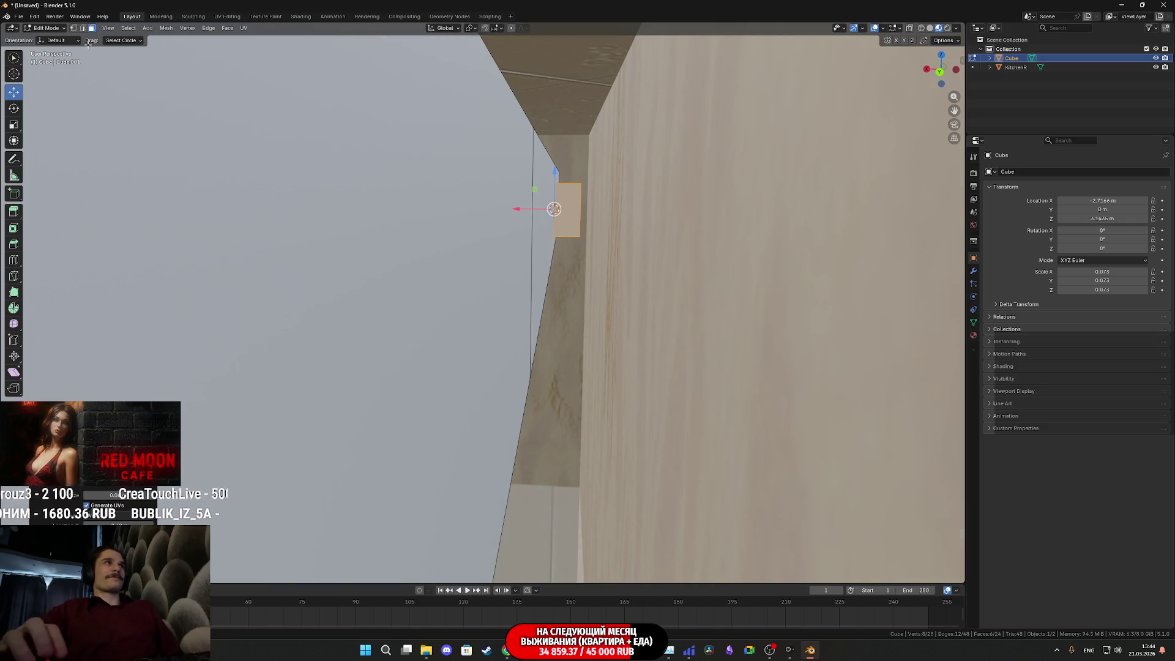
pyautogui.moveTo(499, 328)
pyautogui.mouseDown(button='middle')
pyautogui.moveTo(471, 328)
pyautogui.moveTo(474, 211)
pyautogui.mouseUp(button='middle')
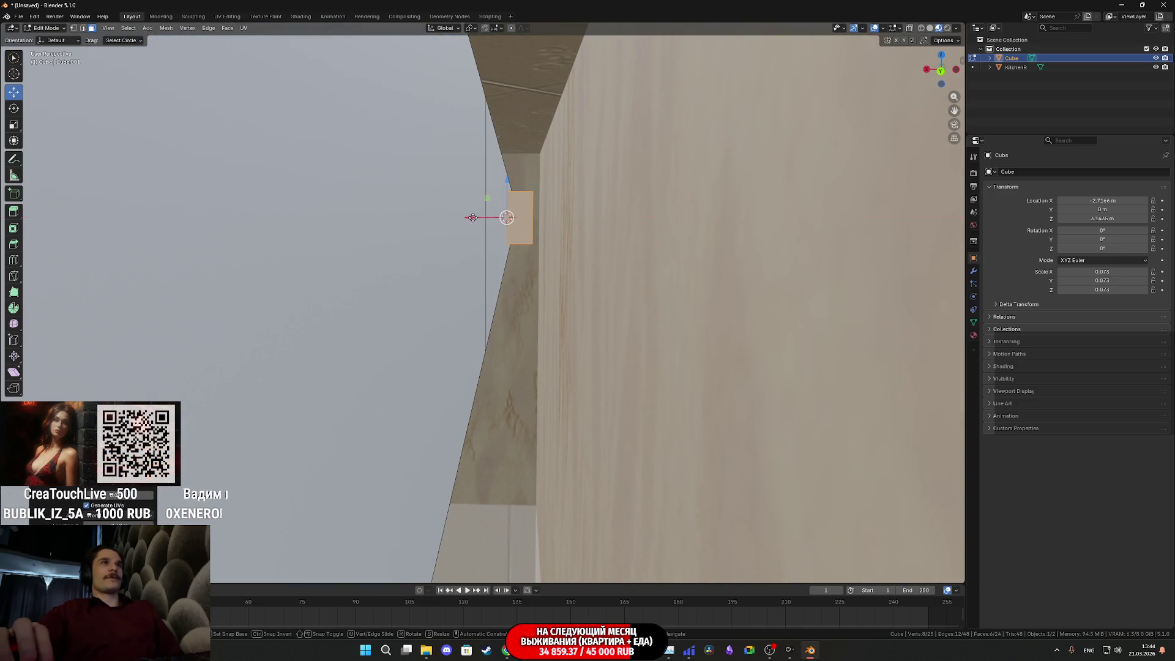
# Step: Shift the end block about 0.03 m along X toward the wall
pyautogui.moveTo(471, 217); pyautogui.dragTo(500, 216)
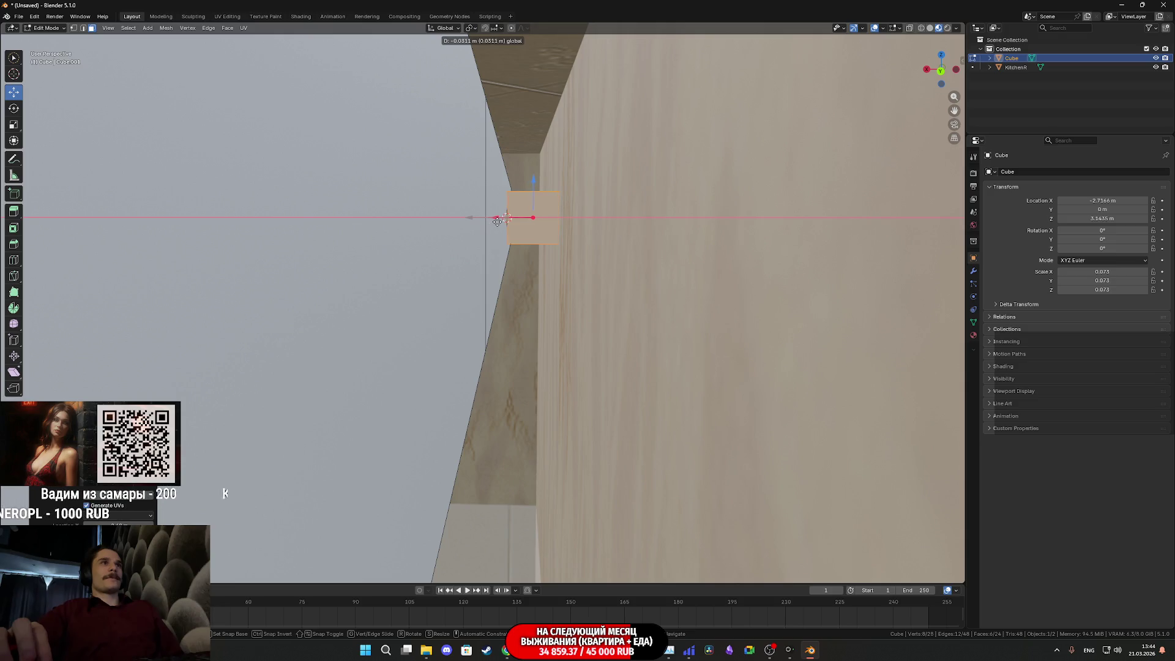
pyautogui.moveTo(496, 225); pyautogui.dragTo(496, 224)
pyautogui.moveTo(495, 224); pyautogui.dragTo(550, 253, button='middle')
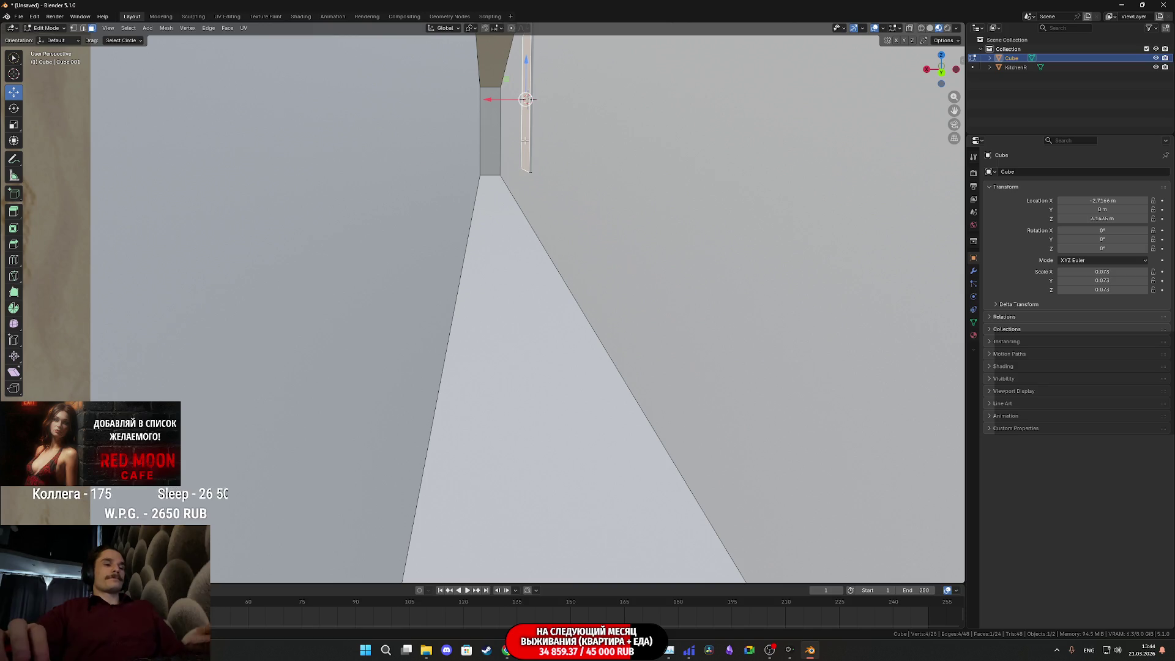
# Step: Delete the end block's two hidden faces, including the side against the wall
pyautogui.press('x')
pyautogui.click(494, 161)
pyautogui.moveTo(490, 183)
pyautogui.mouseDown(button='middle')
pyautogui.moveTo(469, 296)
pyautogui.moveTo(553, 283)
pyautogui.moveTo(500, 331)
pyautogui.moveTo(537, 400)
pyautogui.mouseUp(button='middle')
pyautogui.click(799, 401)
pyautogui.moveTo(799, 401)
pyautogui.mouseDown(button='middle')
pyautogui.moveTo(802, 388)
pyautogui.moveTo(661, 382)
pyautogui.mouseUp(button='middle')
pyautogui.click(139, 388)
pyautogui.press('x')
pyautogui.click(139, 387)
# Step: Slide the end block's square outer face slightly along X
pyautogui.moveTo(138, 387)
pyautogui.mouseDown(button='middle')
pyautogui.moveTo(523, 350)
pyautogui.moveTo(380, 205)
pyautogui.moveTo(468, 308)
pyautogui.mouseUp(button='middle')
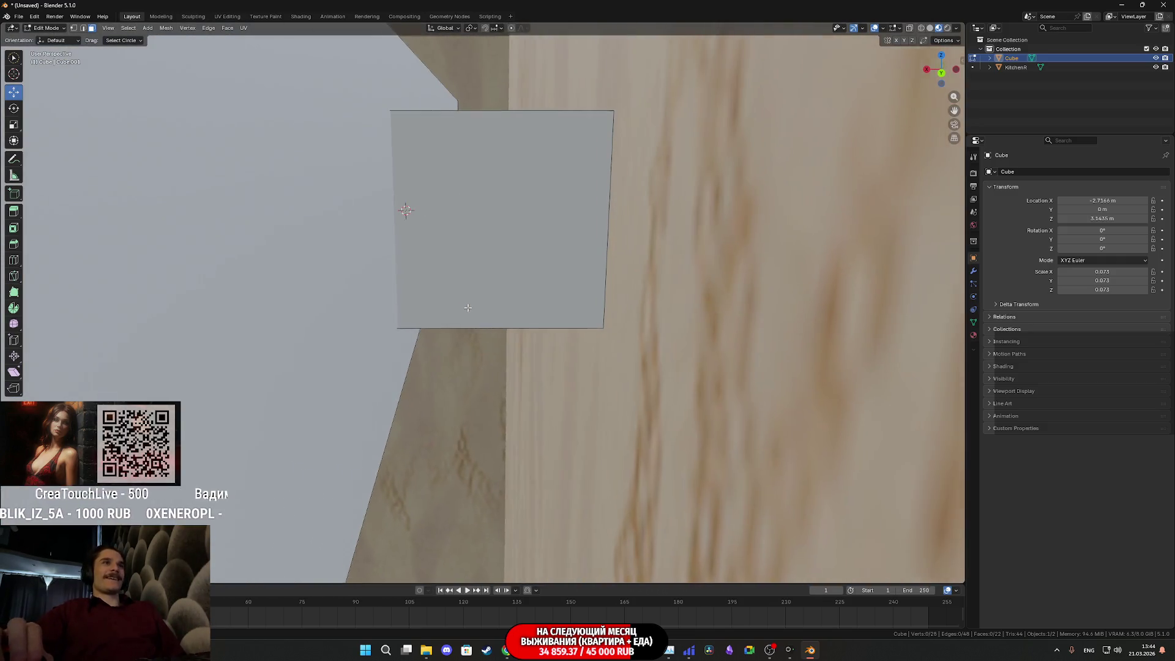
pyautogui.click(484, 279)
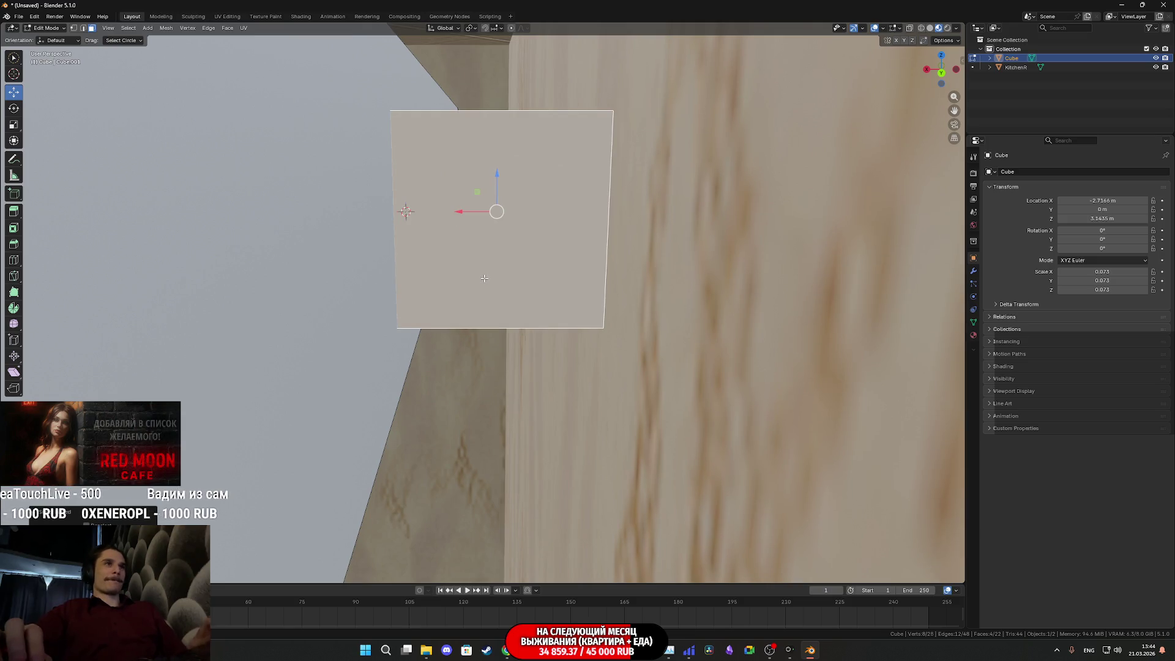
pyautogui.moveTo(459, 211); pyautogui.dragTo(462, 209)
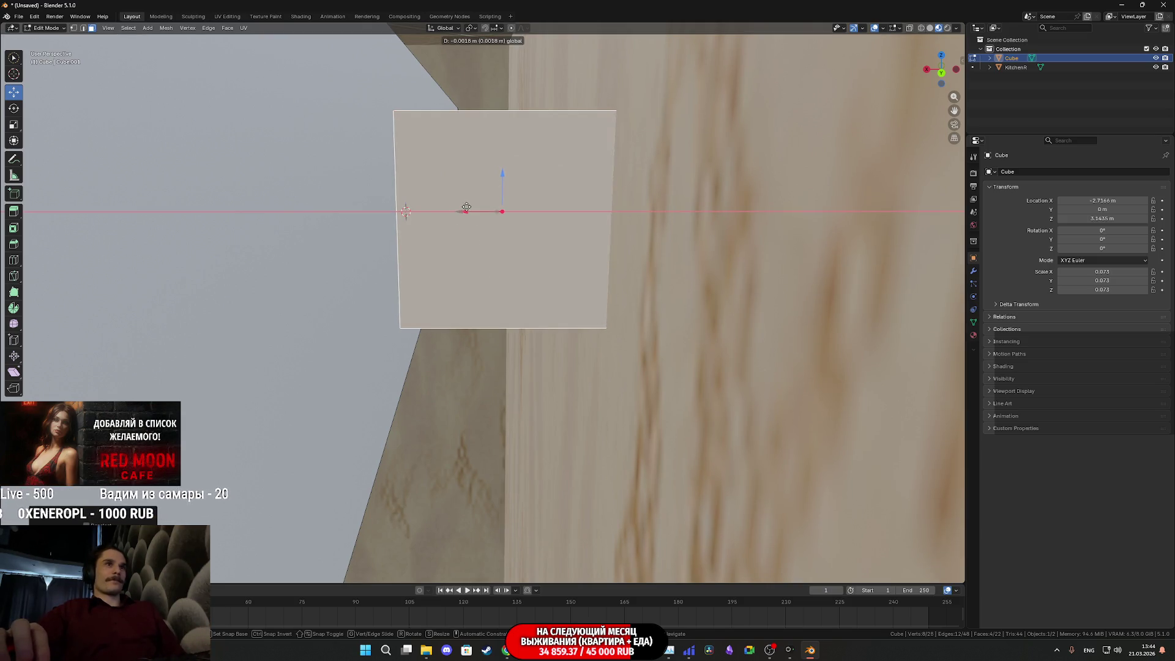
pyautogui.moveTo(464, 210); pyautogui.dragTo(463, 216)
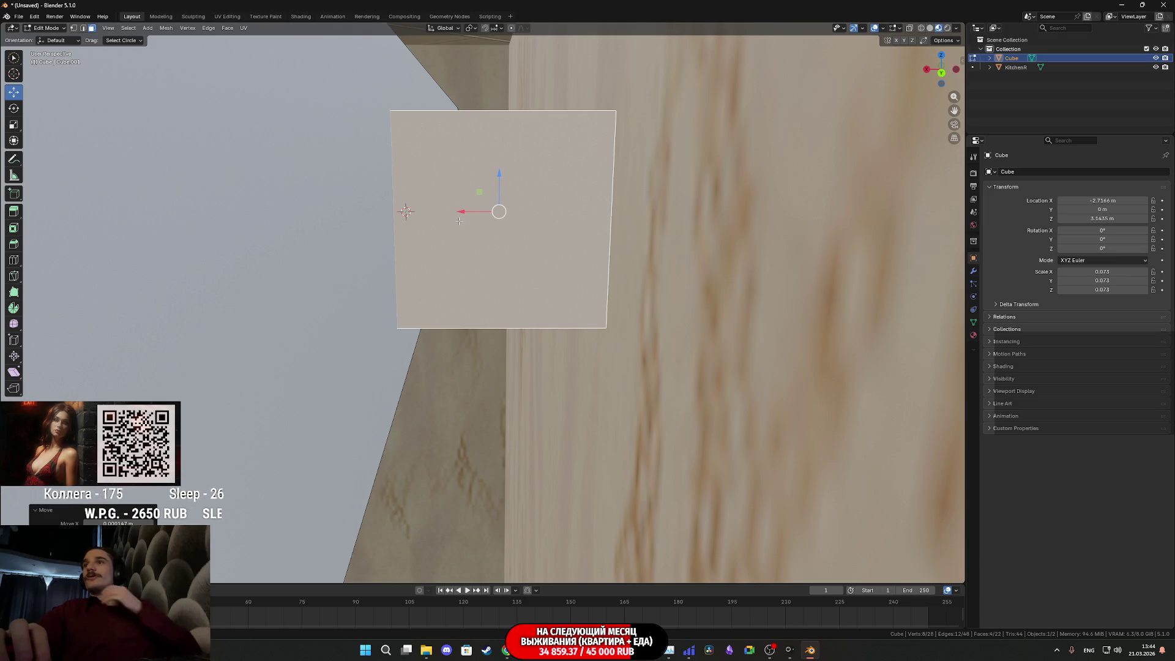
pyautogui.moveTo(458, 222)
pyautogui.mouseDown(button='middle')
pyautogui.moveTo(656, 315)
pyautogui.moveTo(540, 282)
pyautogui.moveTo(715, 293)
pyautogui.moveTo(155, 270)
pyautogui.moveTo(819, 271)
pyautogui.moveTo(490, 256)
pyautogui.moveTo(498, 252)
pyautogui.mouseUp(button='middle')
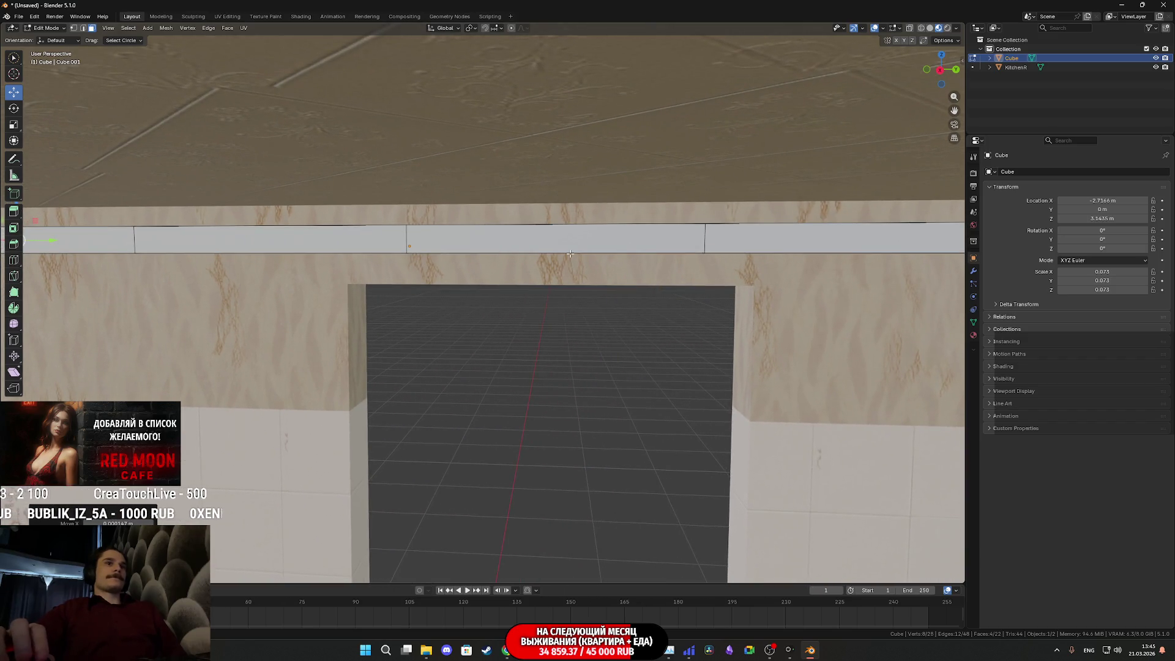
# Step: Duplicate the end block in place and change the copy's Median Y from -21.648 to 21.648 m
pyautogui.click(962, 58)
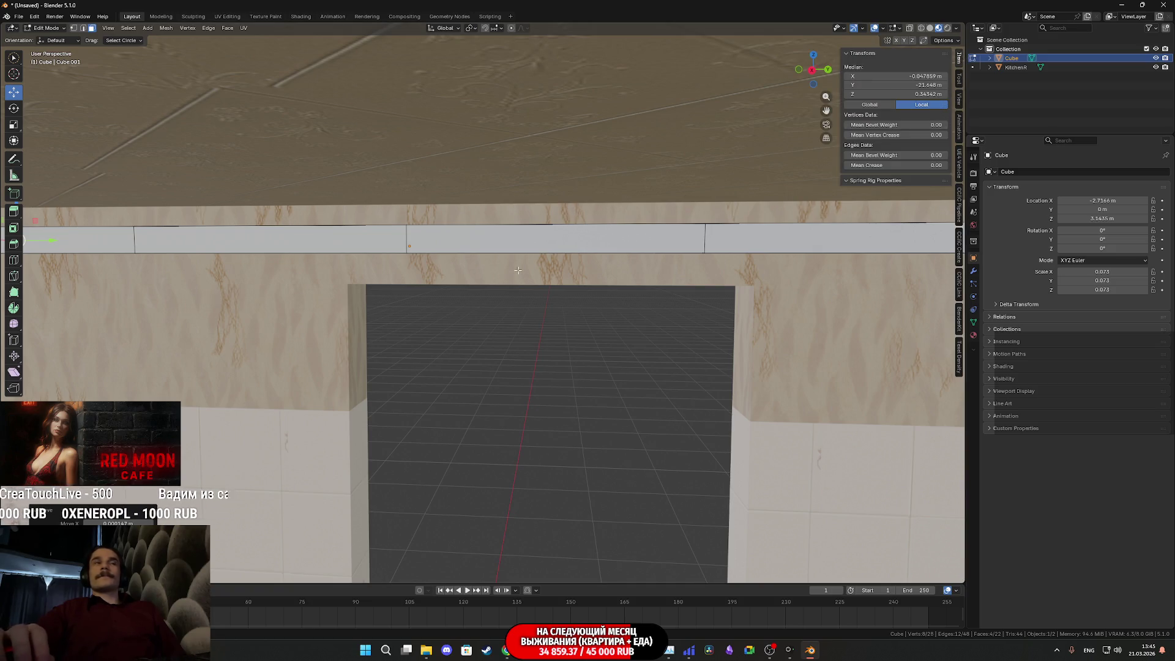
pyautogui.scroll(-3, 527, 265)
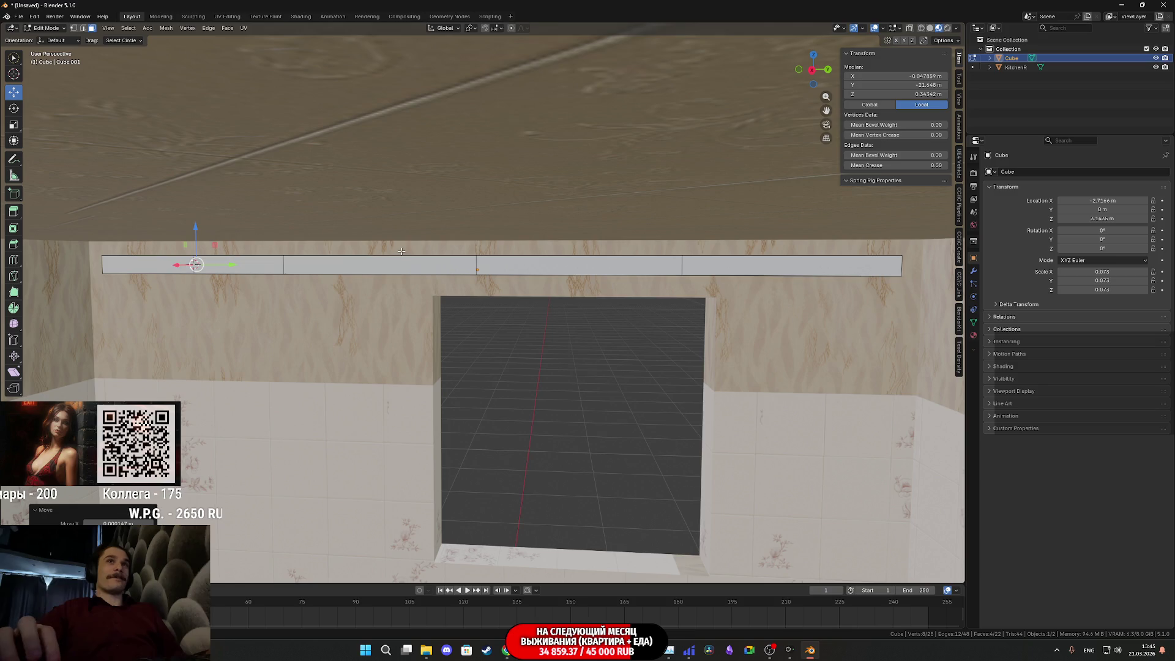
pyautogui.hotkey('shift', 'd')
pyautogui.press('Escape')
pyautogui.click(922, 85)
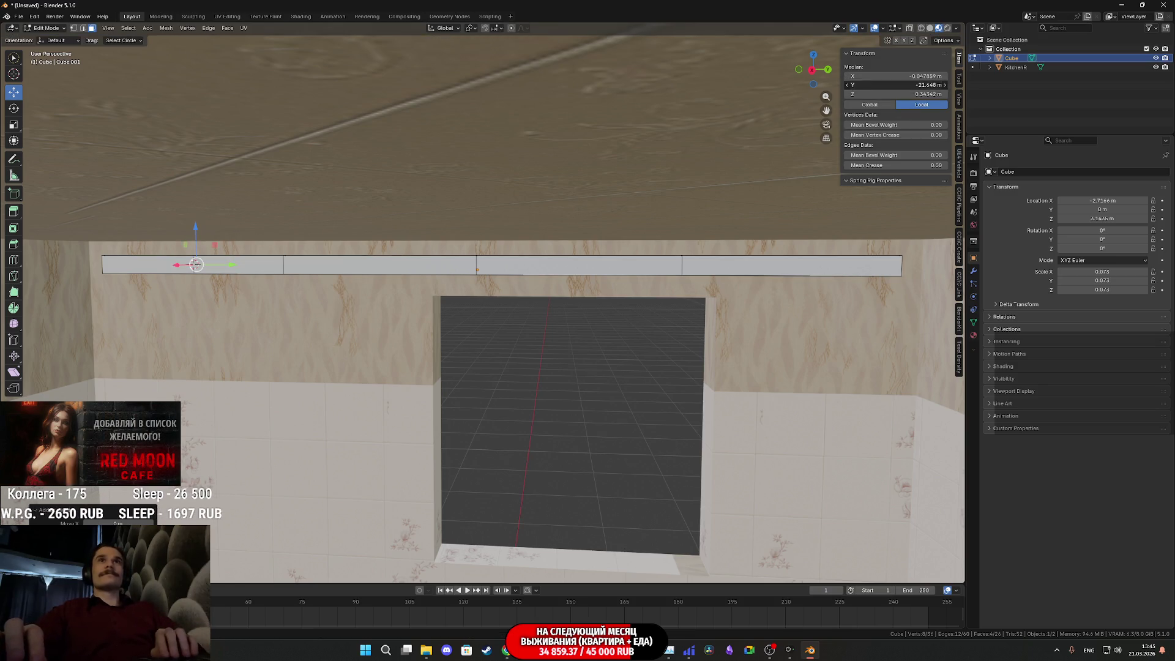
pyautogui.press('Return')
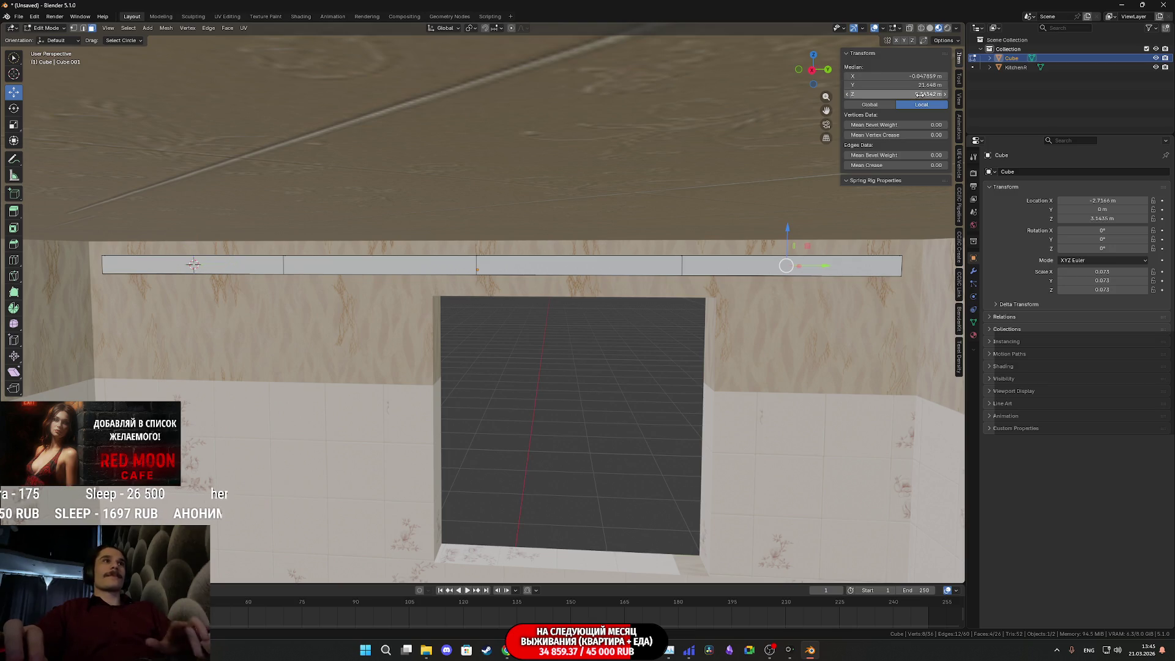
# Step: Pan and zoom to inspect the copied block at the cornice's opposite end
pyautogui.keyDown('shift'); pyautogui.moveTo(838, 255); pyautogui.dragTo(756, 264, button='middle'); pyautogui.keyUp('shift')
pyautogui.scroll(5, 740, 257)
pyautogui.scroll(-5, 704, 258)
pyautogui.scroll(8, 674, 258)
pyautogui.scroll(-5, 665, 257)
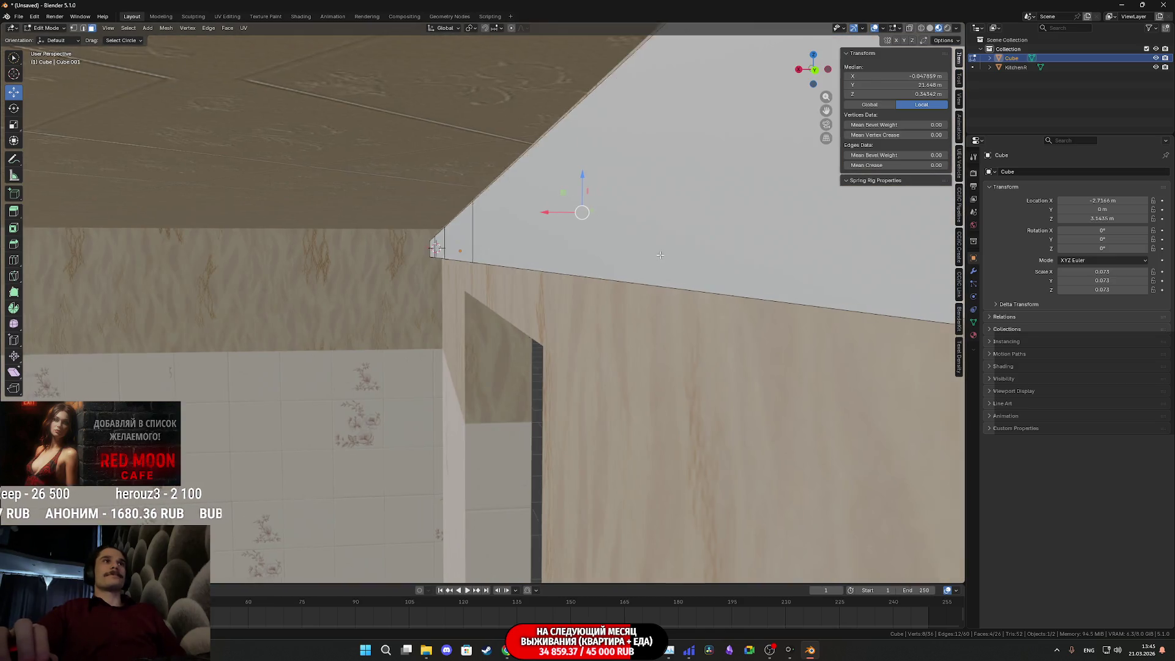
pyautogui.scroll(3, 658, 258)
pyautogui.scroll(-3, 654, 258)
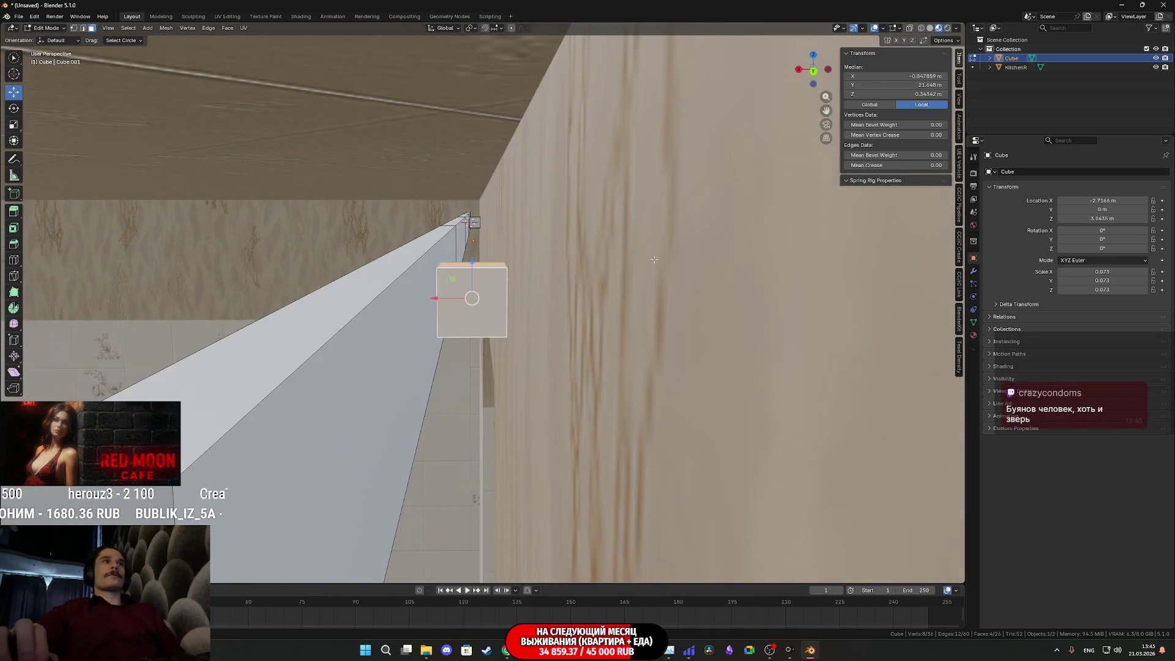
pyautogui.scroll(6, 653, 259)
pyautogui.scroll(-6, 653, 258)
pyautogui.scroll(2, 734, 232)
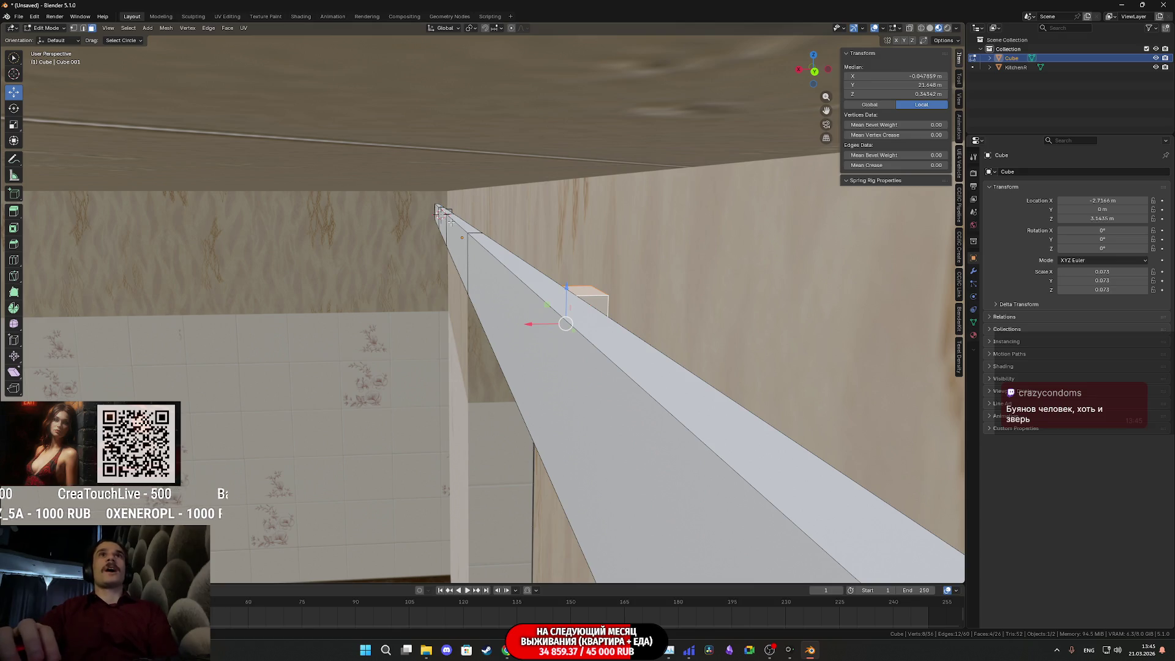
pyautogui.scroll(2, 693, 391)
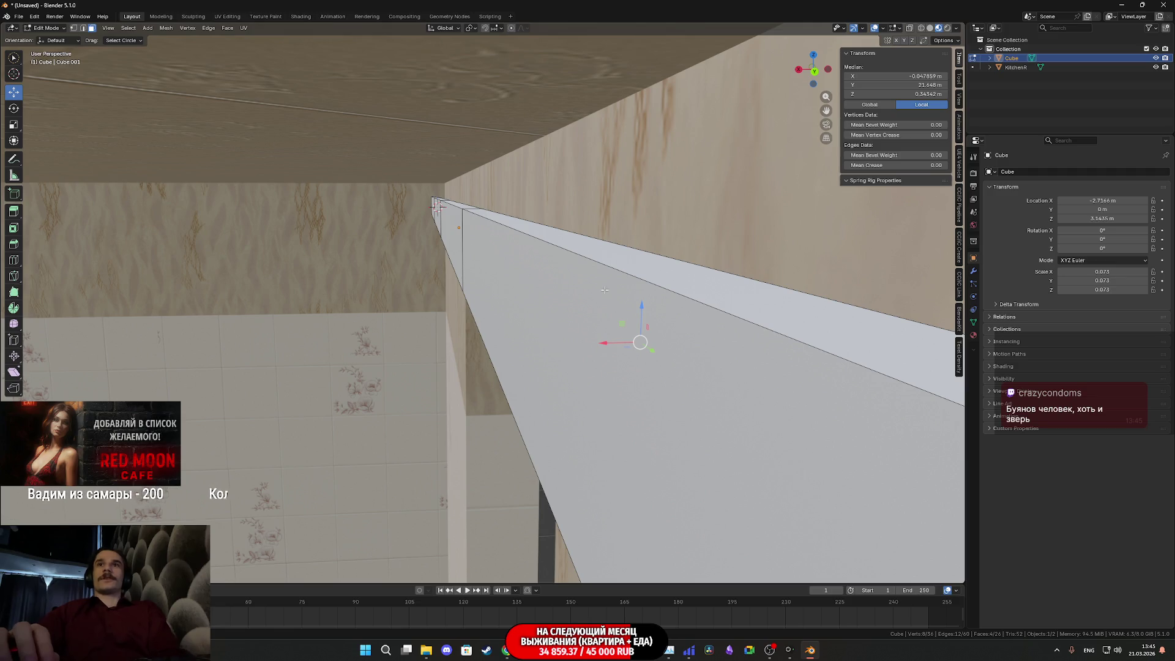
pyautogui.moveTo(437, 343)
pyautogui.mouseDown(button='middle')
pyautogui.moveTo(561, 392)
pyautogui.moveTo(596, 157)
pyautogui.moveTo(573, 251)
pyautogui.mouseUp(button='middle')
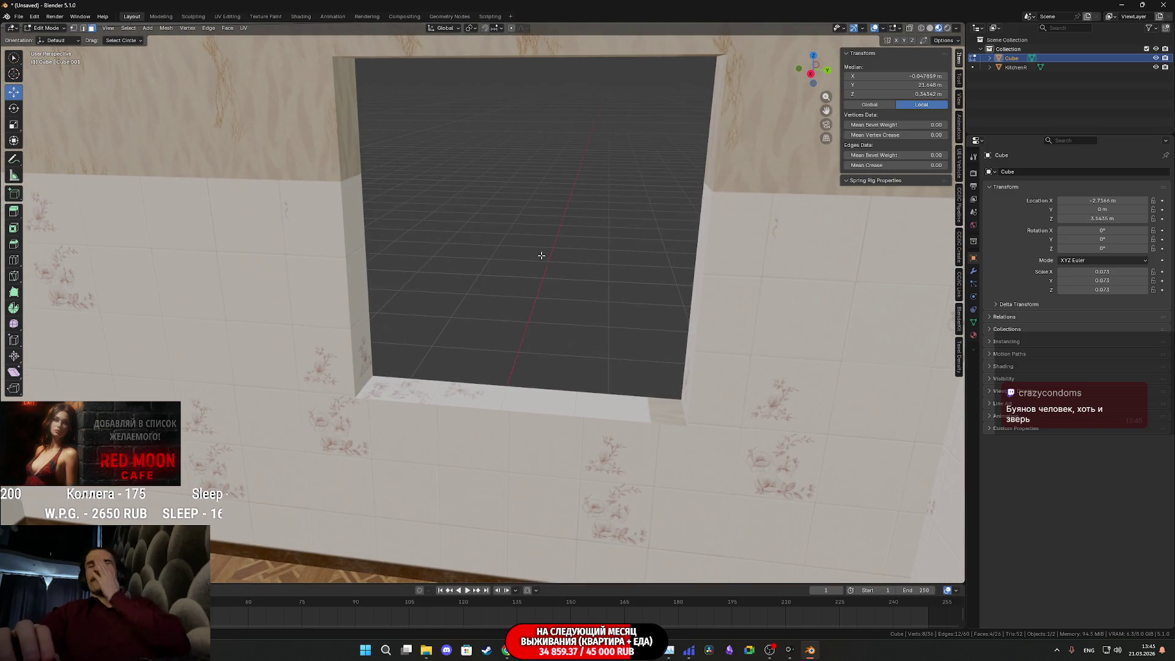
# Step: Orbit around the room to check the window opening and interior
pyautogui.moveTo(652, 284)
pyautogui.mouseDown(button='middle')
pyautogui.moveTo(708, 110)
pyautogui.moveTo(672, 262)
pyautogui.moveTo(435, 323)
pyautogui.moveTo(661, 306)
pyautogui.mouseUp(button='middle')
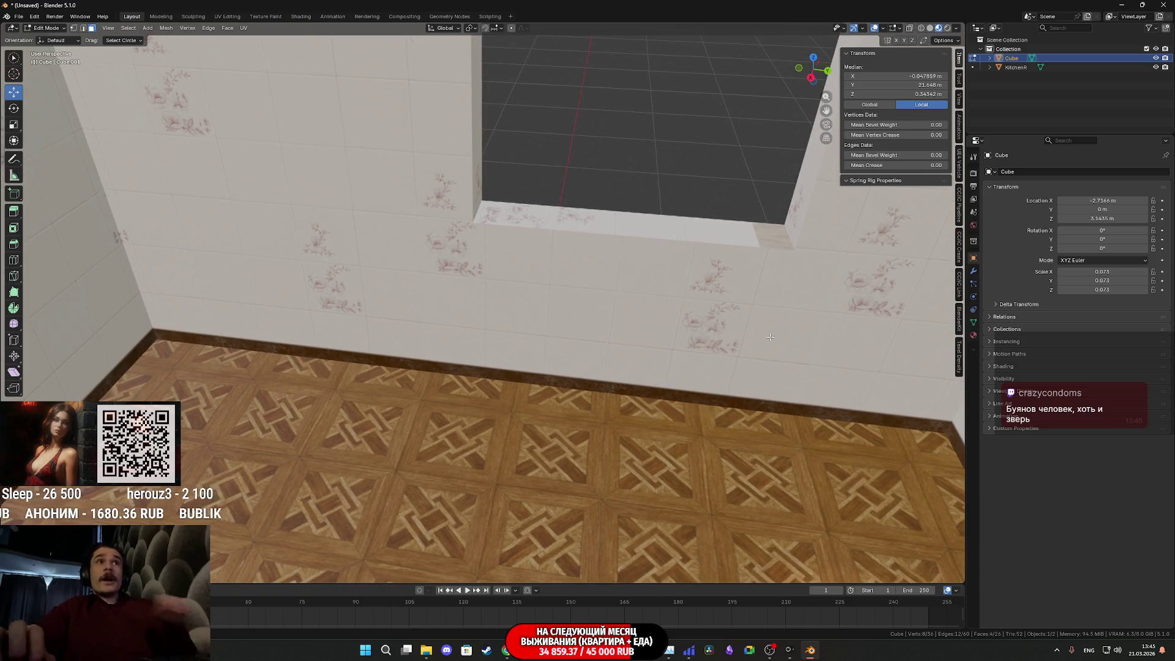
pyautogui.scroll(-10, 777, 336)
pyautogui.moveTo(624, 345); pyautogui.dragTo(587, 362, button='middle')
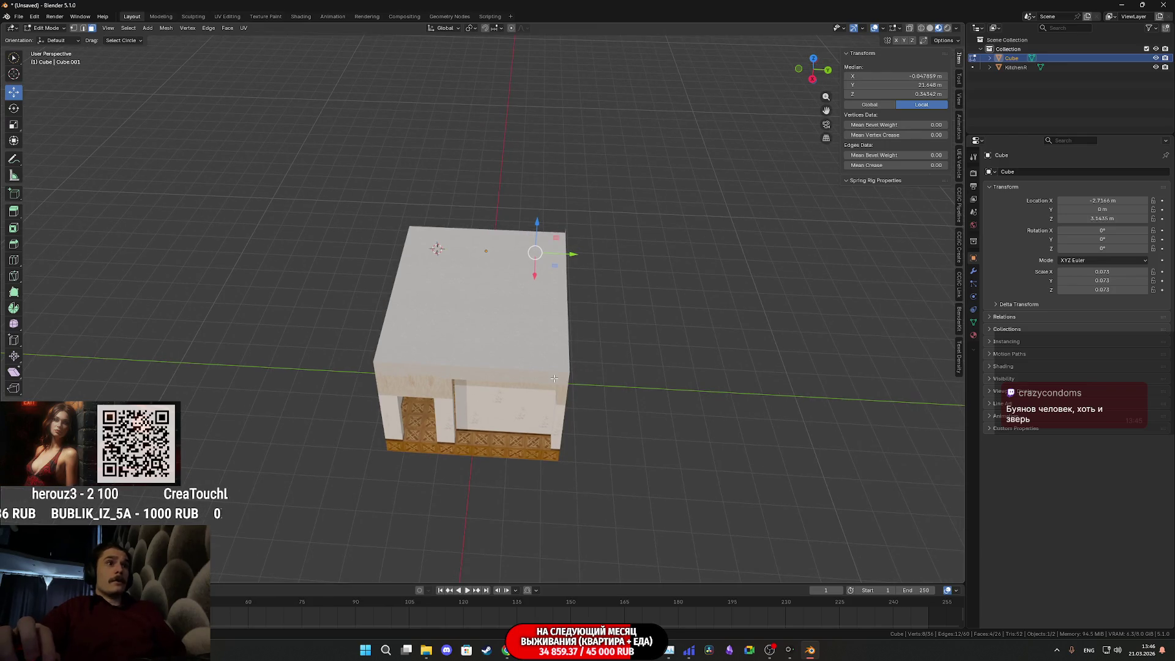
pyautogui.scroll(6, 600, 386)
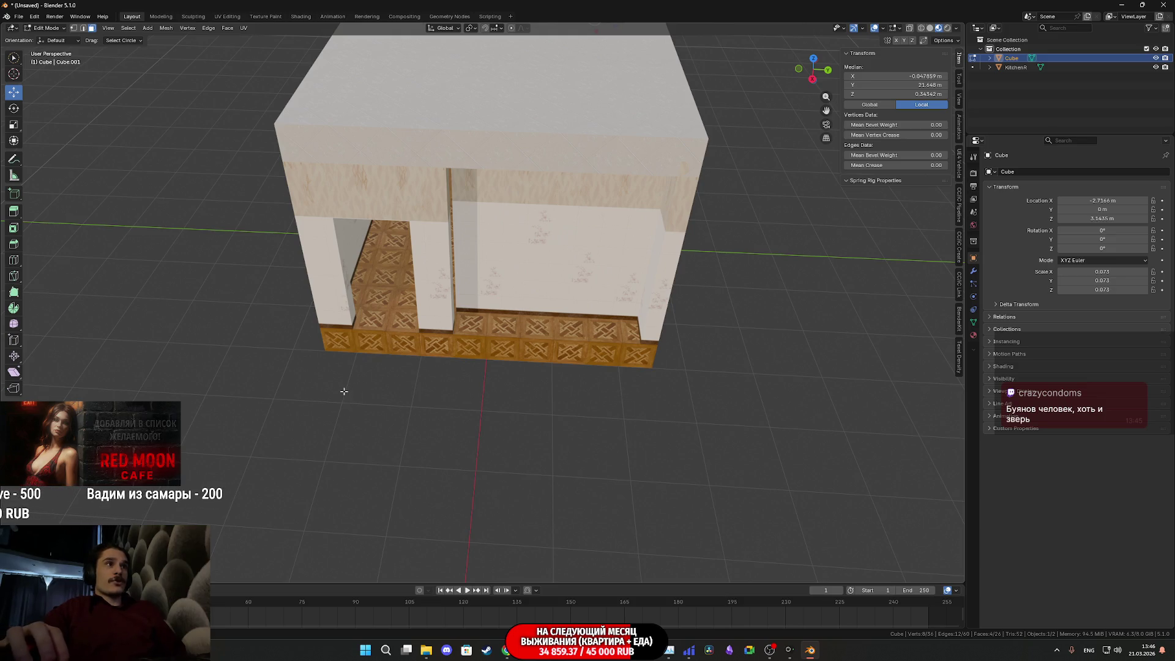
pyautogui.moveTo(471, 316); pyautogui.dragTo(483, 251, button='middle')
# Step: Toggle the Item panel's median between Global and Local, leaving all values unchanged
pyautogui.click(870, 105)
pyautogui.click(921, 105)
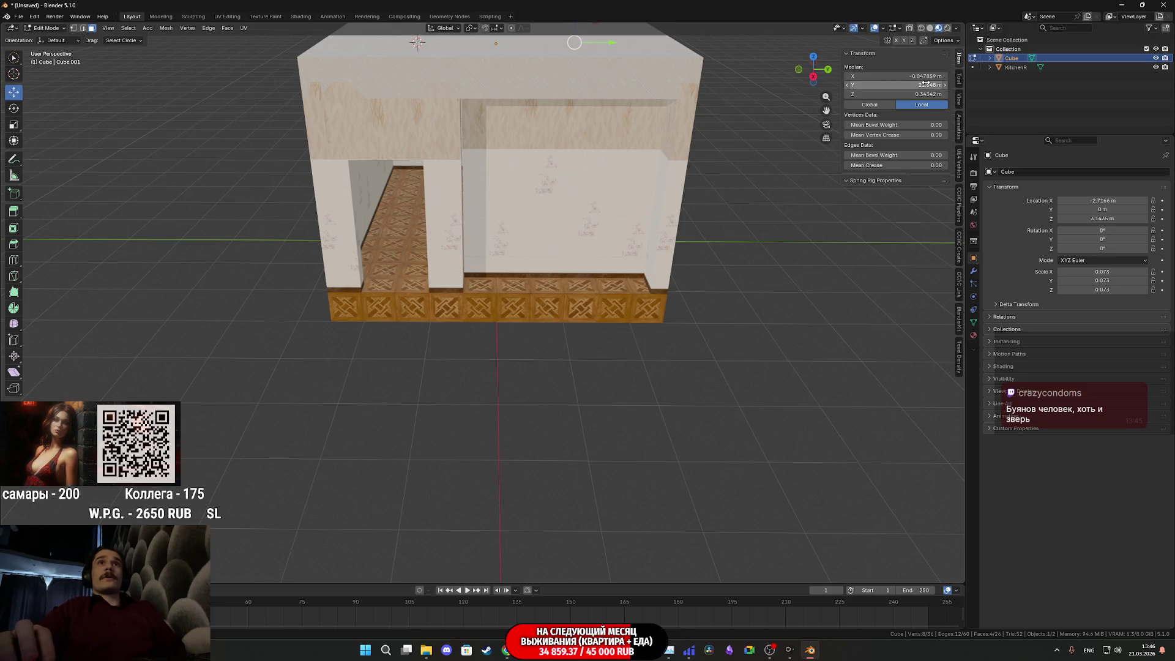
pyautogui.click(926, 84)
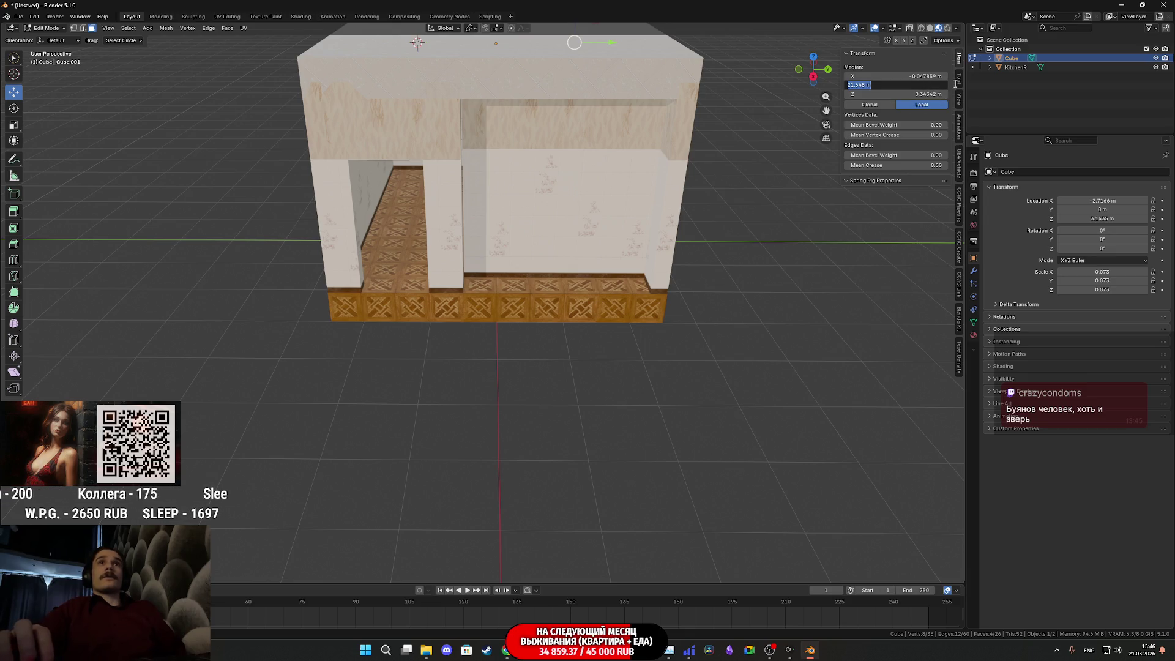
pyautogui.press('Tab')
pyautogui.press('Tab')
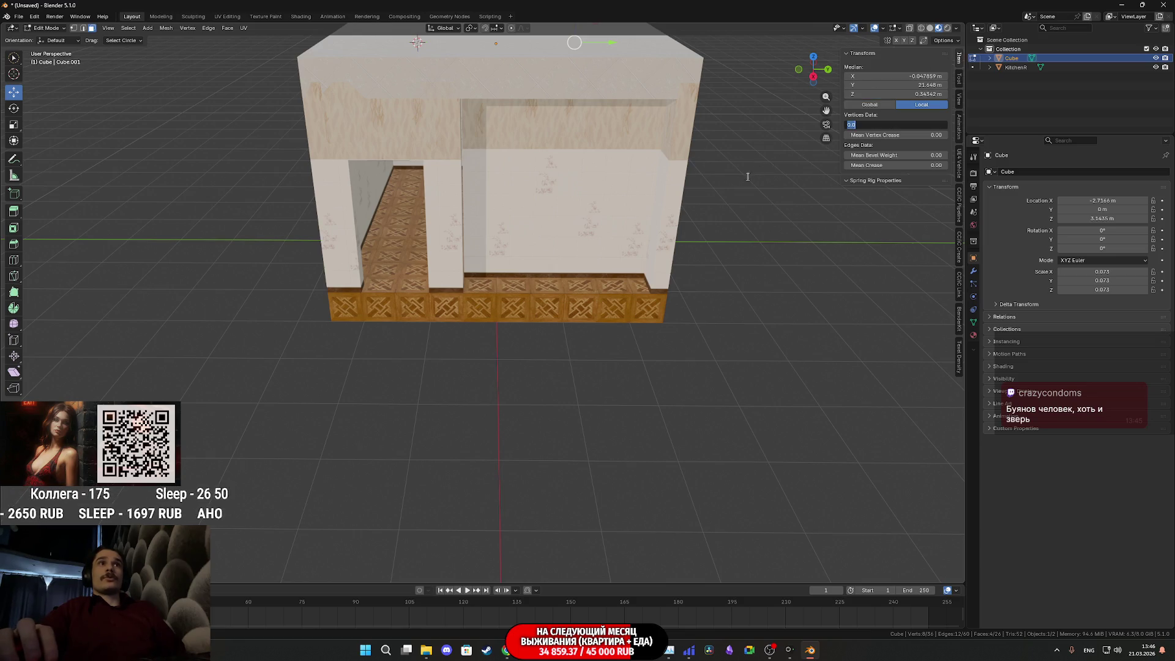
pyautogui.press('Tab')
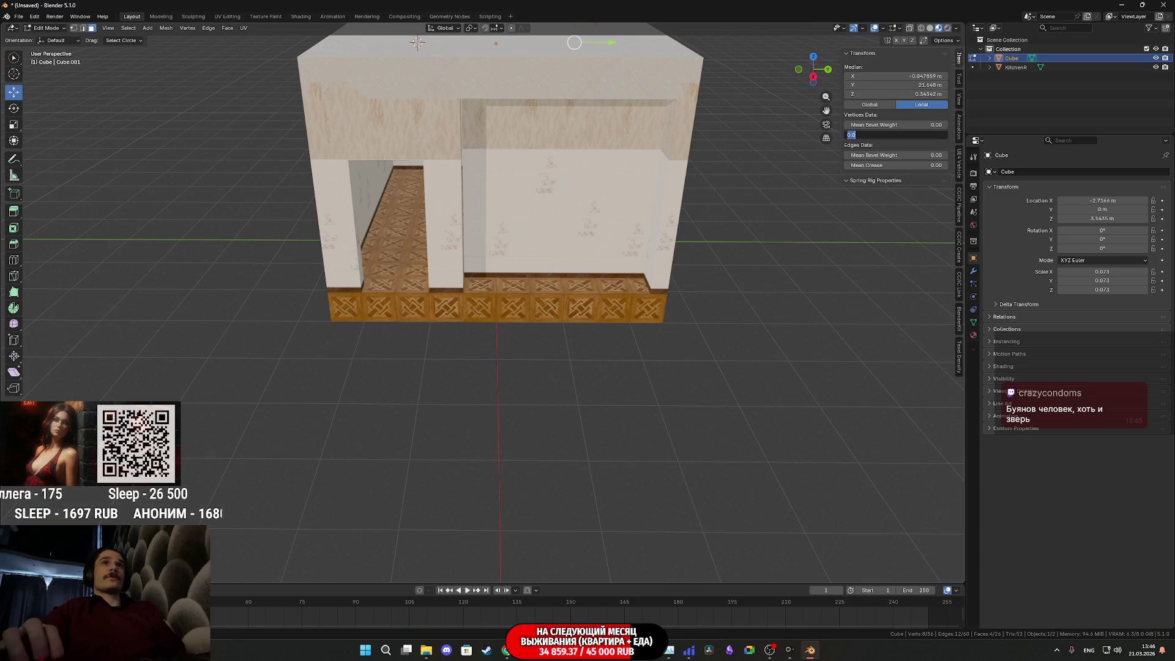
pyautogui.press('Return')
# Step: Leave Edit Mode and return to Object Mode
pyautogui.scroll(6, 607, 335)
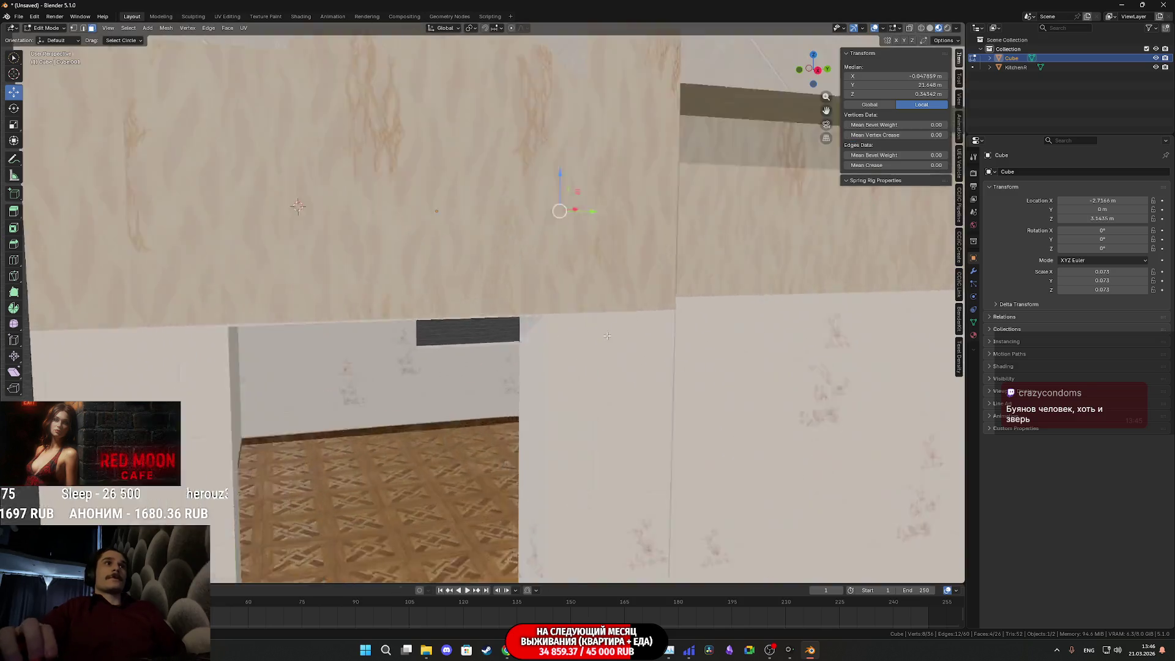
pyautogui.scroll(-6, 608, 336)
pyautogui.press('Tab')
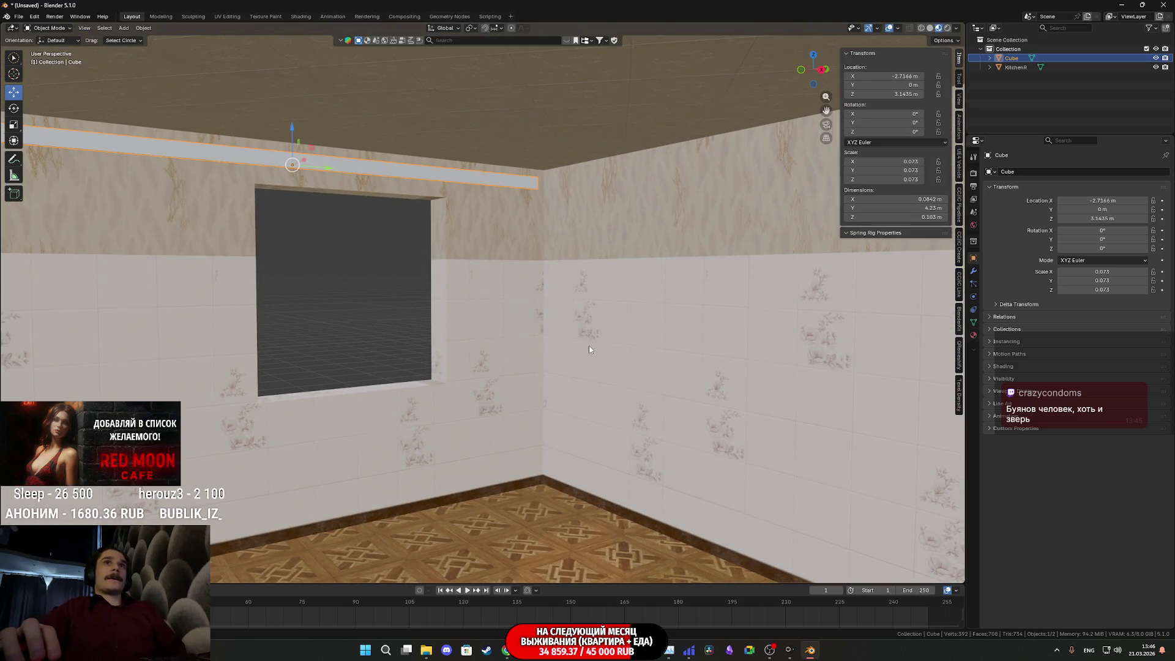
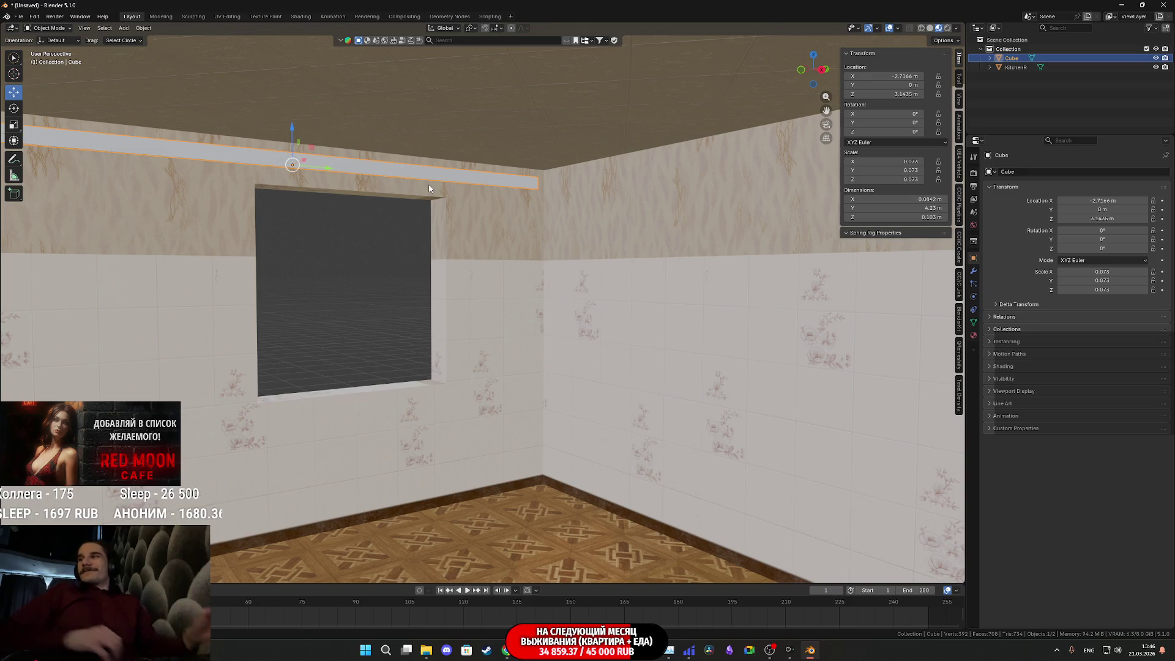
# Step: Orbit and pan the view up to frame the trim beam above the window
pyautogui.scroll(6, 487, 236)
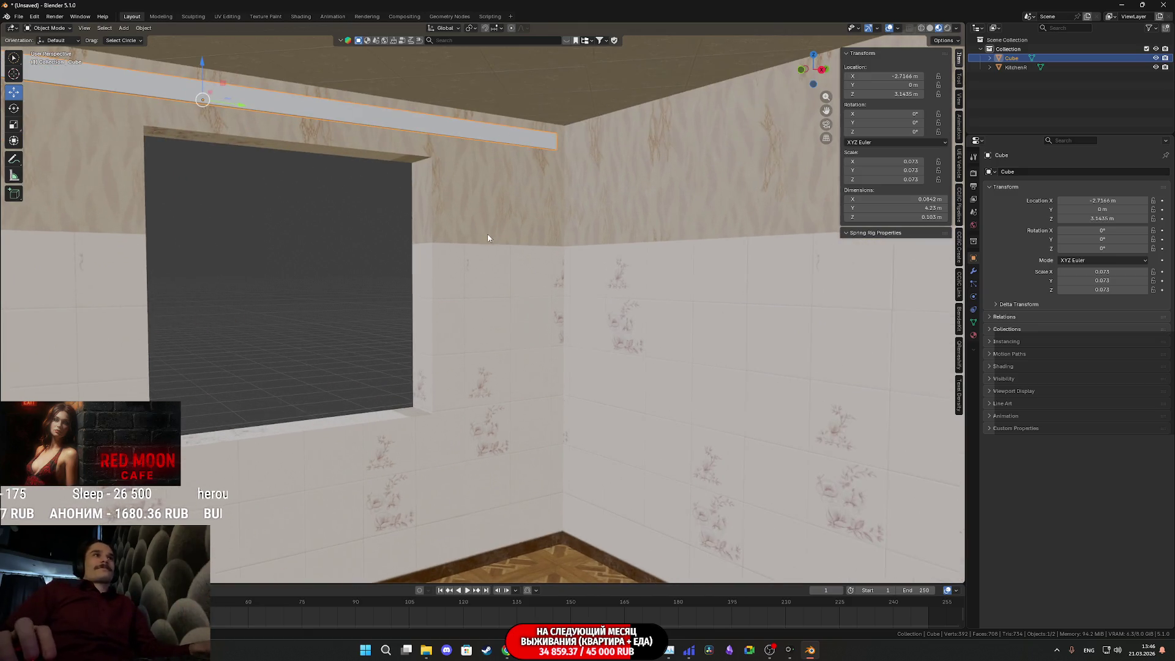
pyautogui.scroll(-3, 903, 422)
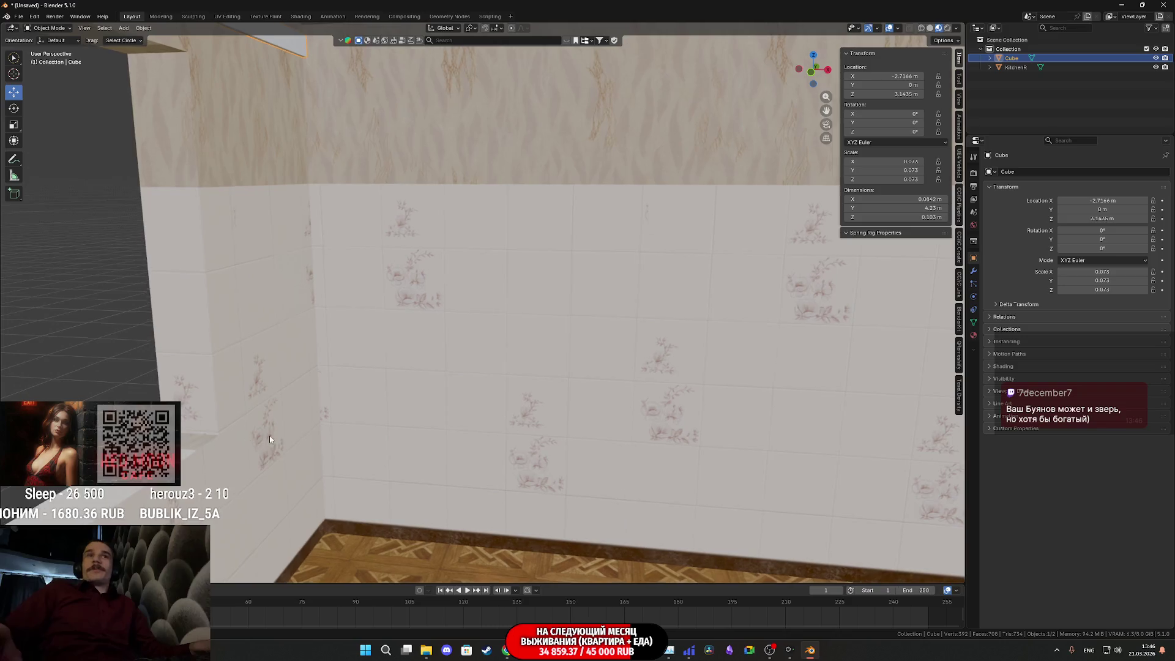
pyautogui.moveTo(275, 419)
pyautogui.mouseDown(button='middle')
pyautogui.moveTo(325, 329)
pyautogui.moveTo(31, 300)
pyautogui.moveTo(137, 270)
pyautogui.moveTo(248, 268)
pyautogui.moveTo(520, 339)
pyautogui.moveTo(677, 475)
pyautogui.moveTo(753, 49)
pyautogui.moveTo(784, 398)
pyautogui.moveTo(765, 483)
pyautogui.moveTo(737, 464)
pyautogui.moveTo(808, 430)
pyautogui.moveTo(571, 431)
pyautogui.moveTo(581, 436)
pyautogui.moveTo(525, 398)
pyautogui.moveTo(499, 401)
pyautogui.moveTo(535, 395)
pyautogui.mouseUp(button='middle')
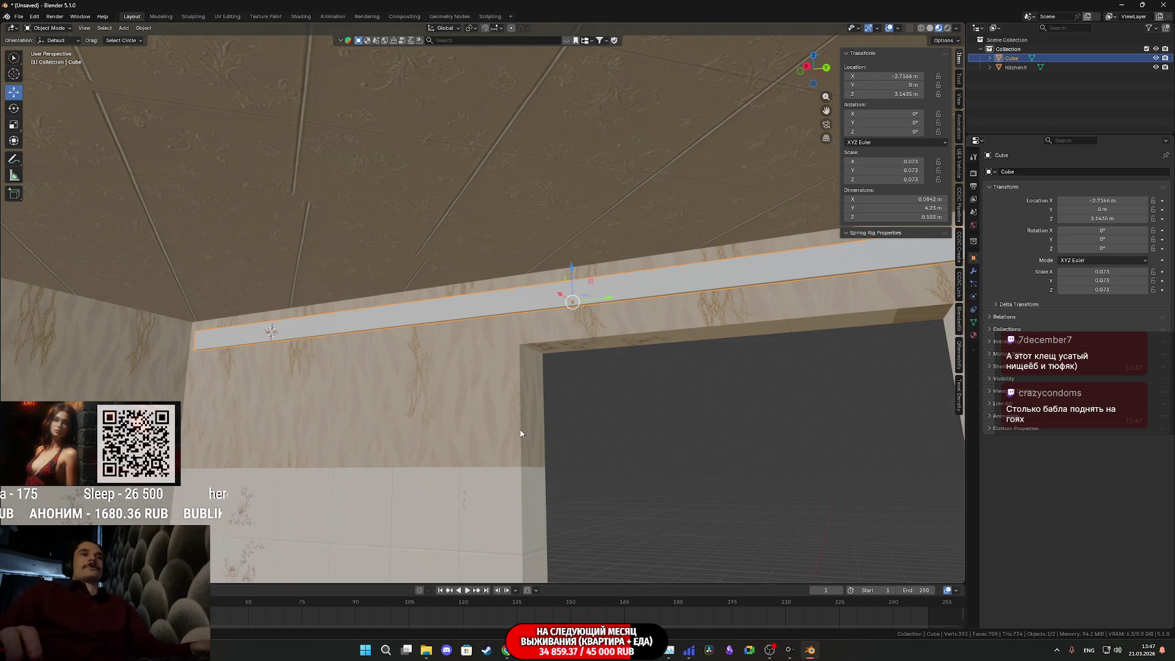
pyautogui.scroll(-6, 578, 400)
pyautogui.scroll(6, 619, 424)
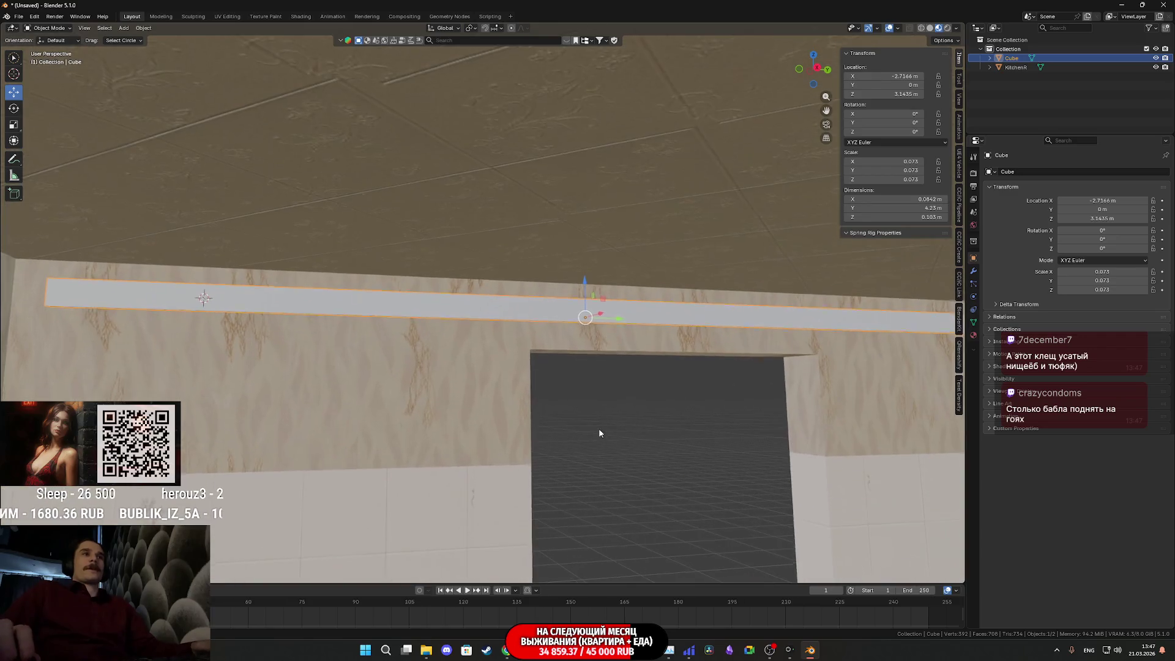
pyautogui.scroll(-2, 673, 355)
pyautogui.scroll(3, 652, 373)
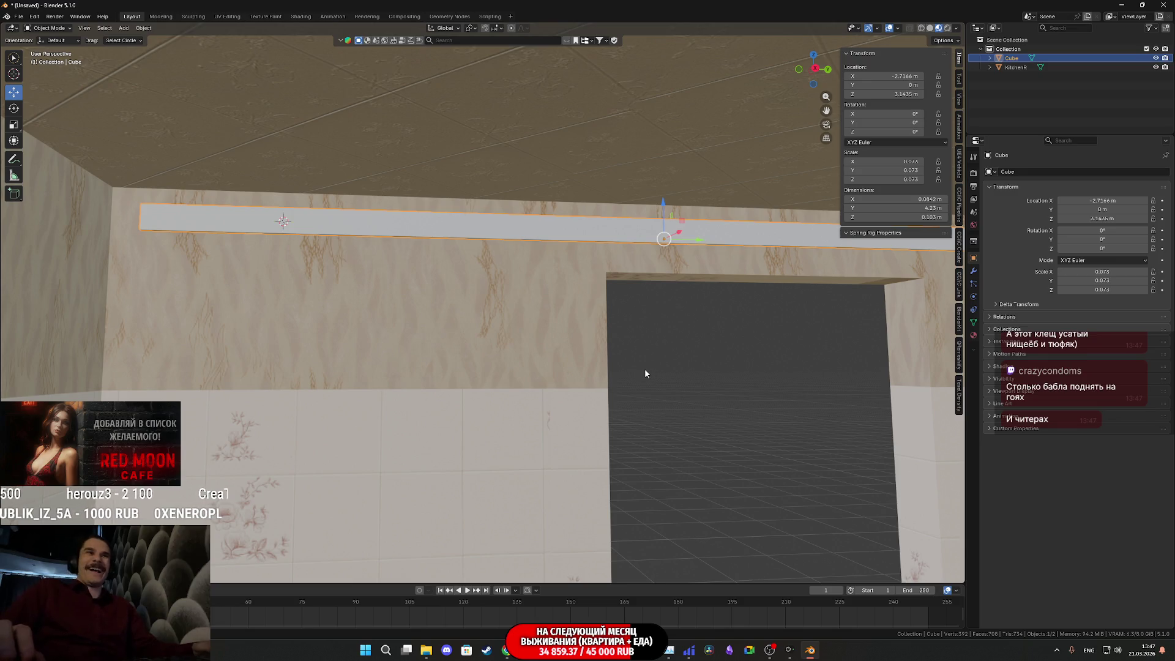
pyautogui.scroll(-3, 731, 340)
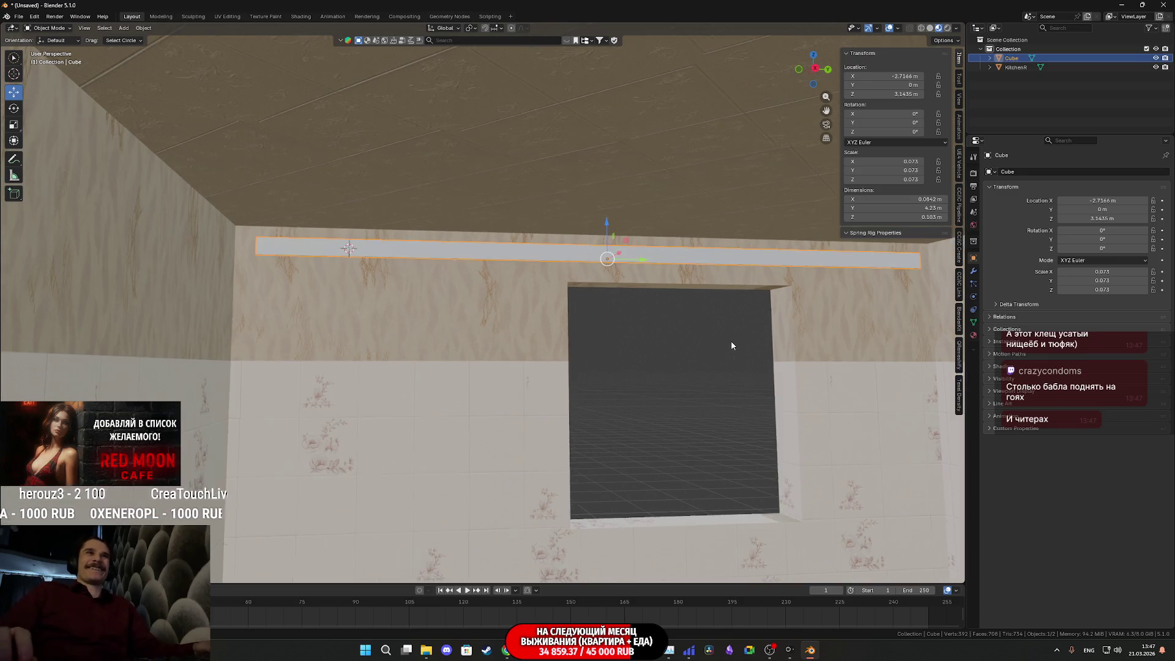
pyautogui.moveTo(731, 339)
pyautogui.keyDown('shift'); pyautogui.mouseDown(button='middle')
pyautogui.moveTo(607, 340)
pyautogui.moveTo(647, 354)
pyautogui.mouseUp(button='middle'); pyautogui.keyUp('shift')
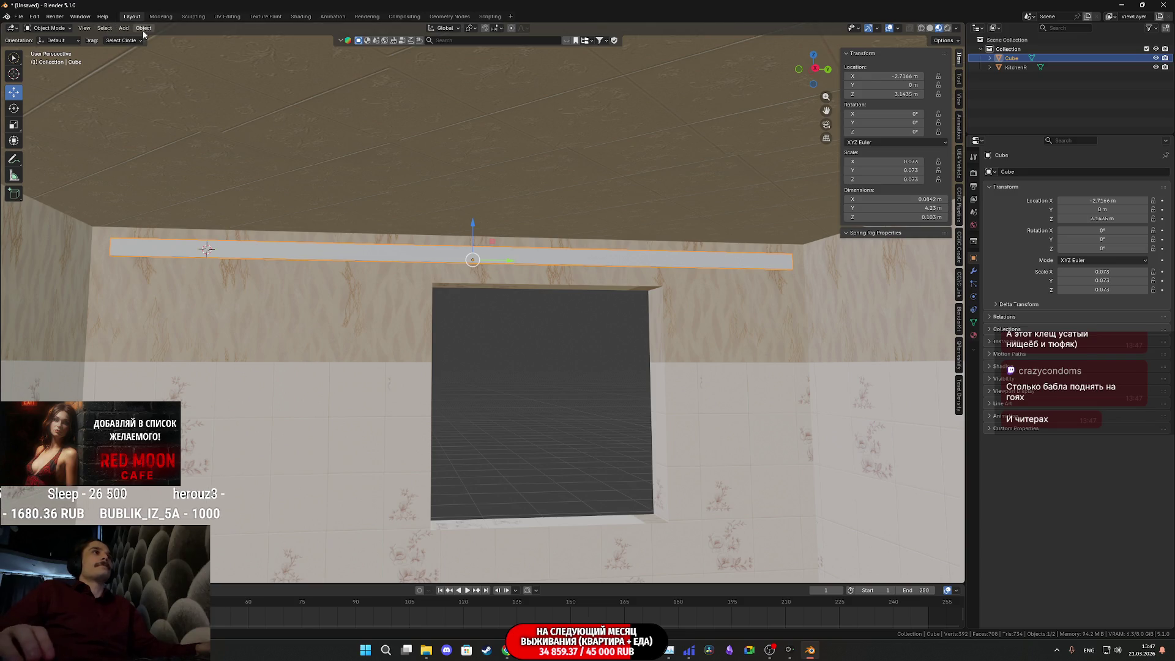
# Step: Apply the beam's scale with Object > Apply > Scale, then enter Edit Mode on it
pyautogui.click(143, 28)
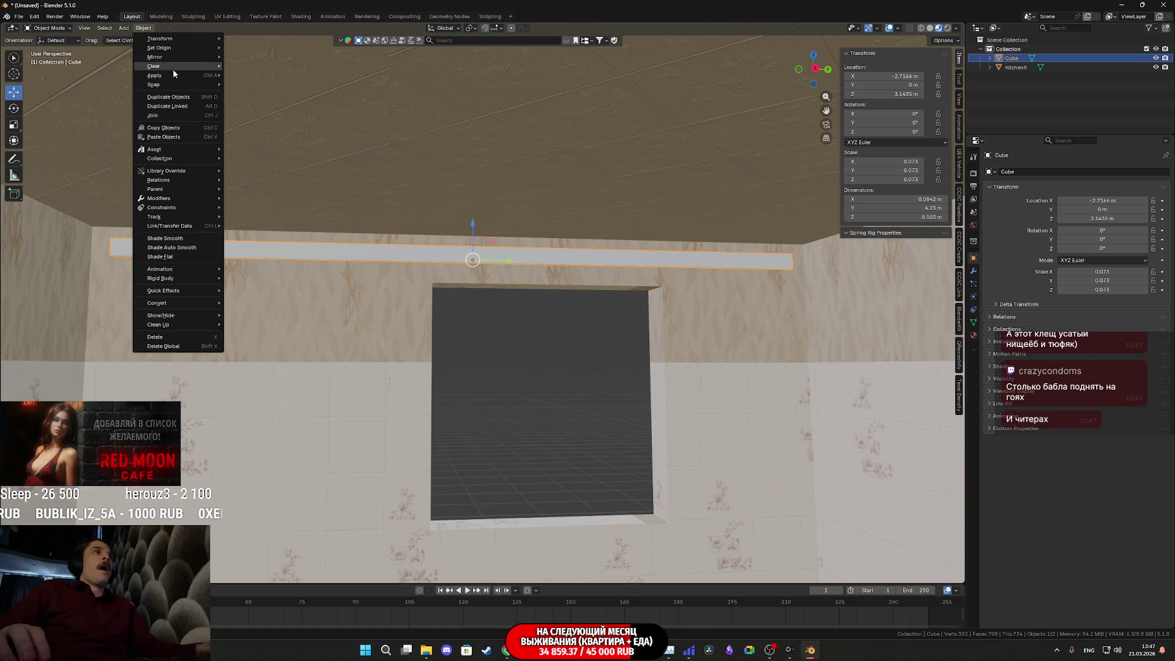
pyautogui.moveTo(175, 77)
pyautogui.click(281, 93)
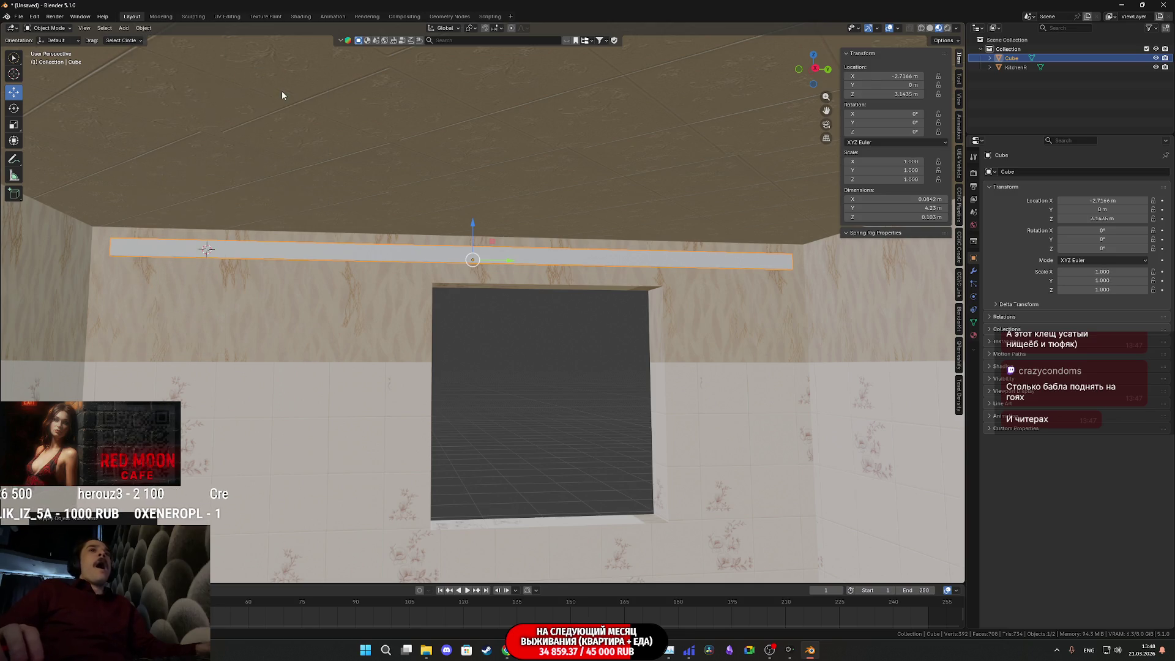
pyautogui.moveTo(588, 231)
pyautogui.mouseDown(button='middle')
pyautogui.moveTo(674, 274)
pyautogui.moveTo(674, 263)
pyautogui.mouseUp(button='middle')
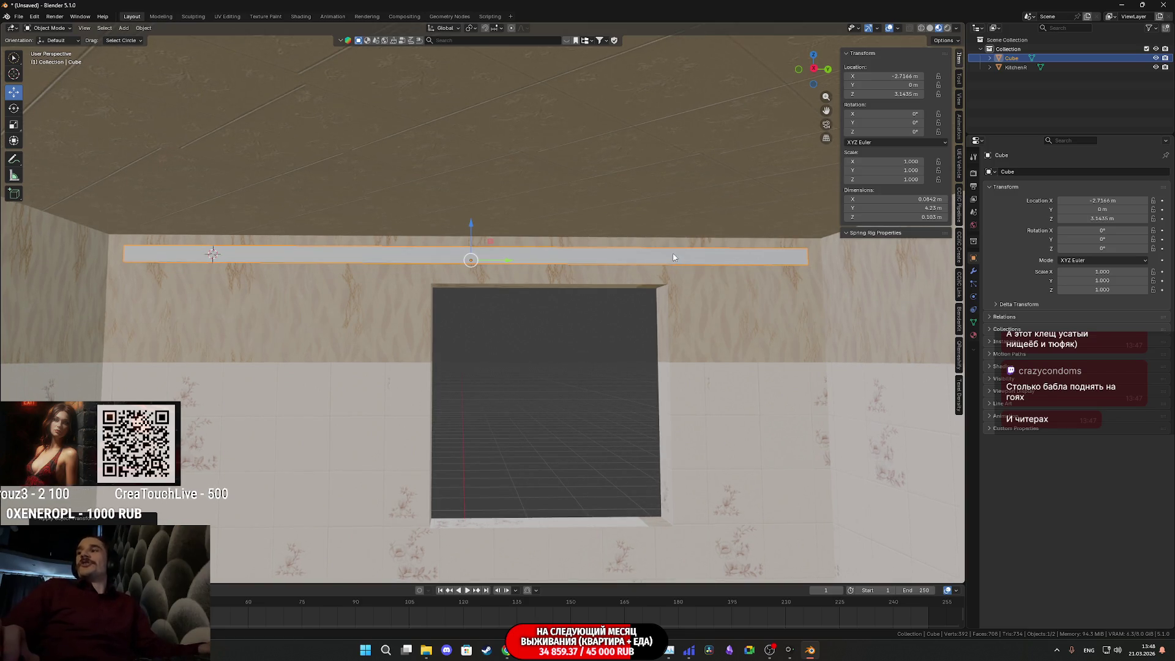
pyautogui.scroll(5, 613, 270)
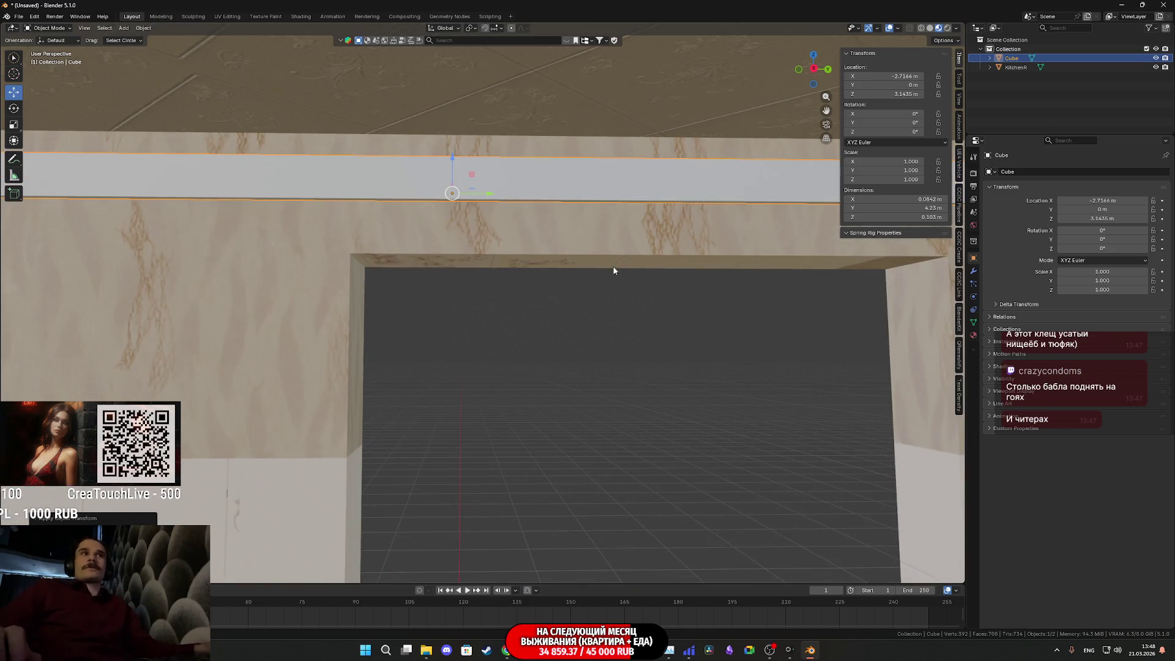
pyautogui.moveTo(551, 239); pyautogui.dragTo(633, 253, button='middle')
pyautogui.scroll(2, 637, 254)
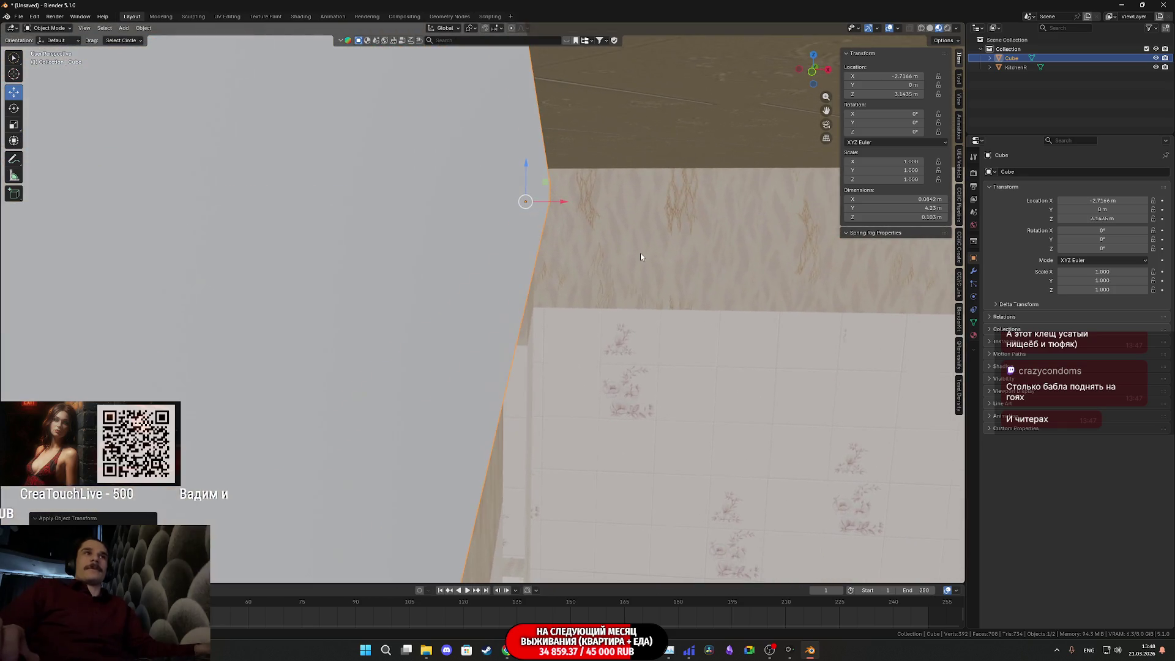
pyautogui.scroll(-3, 641, 257)
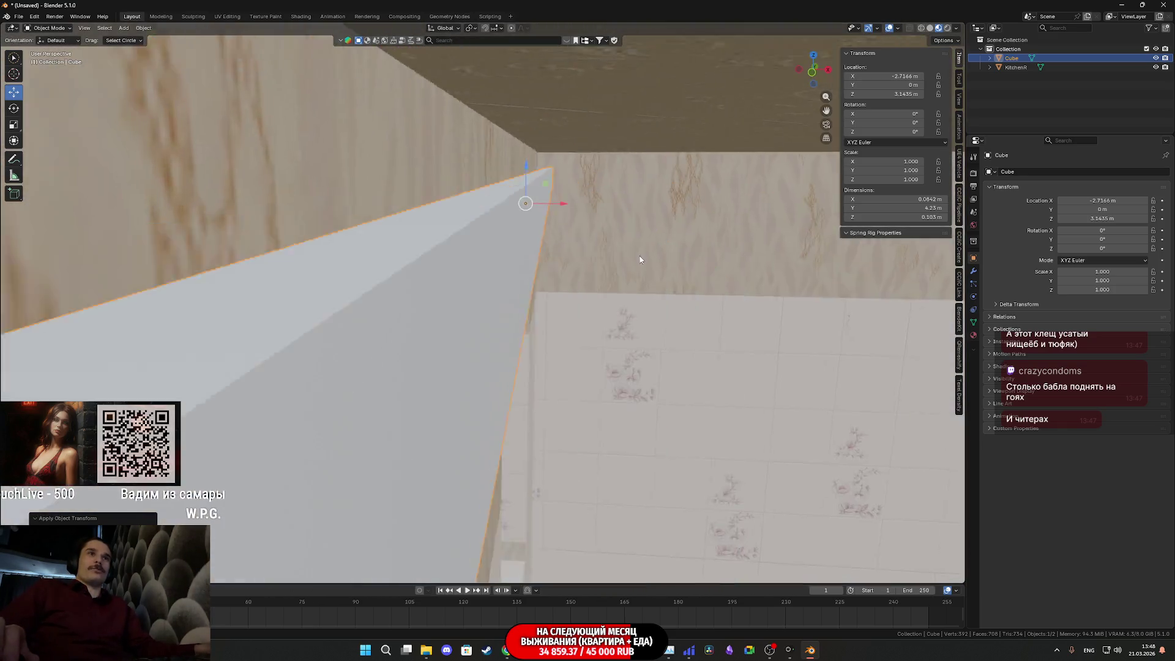
pyautogui.moveTo(641, 255); pyautogui.dragTo(534, 243, button='middle')
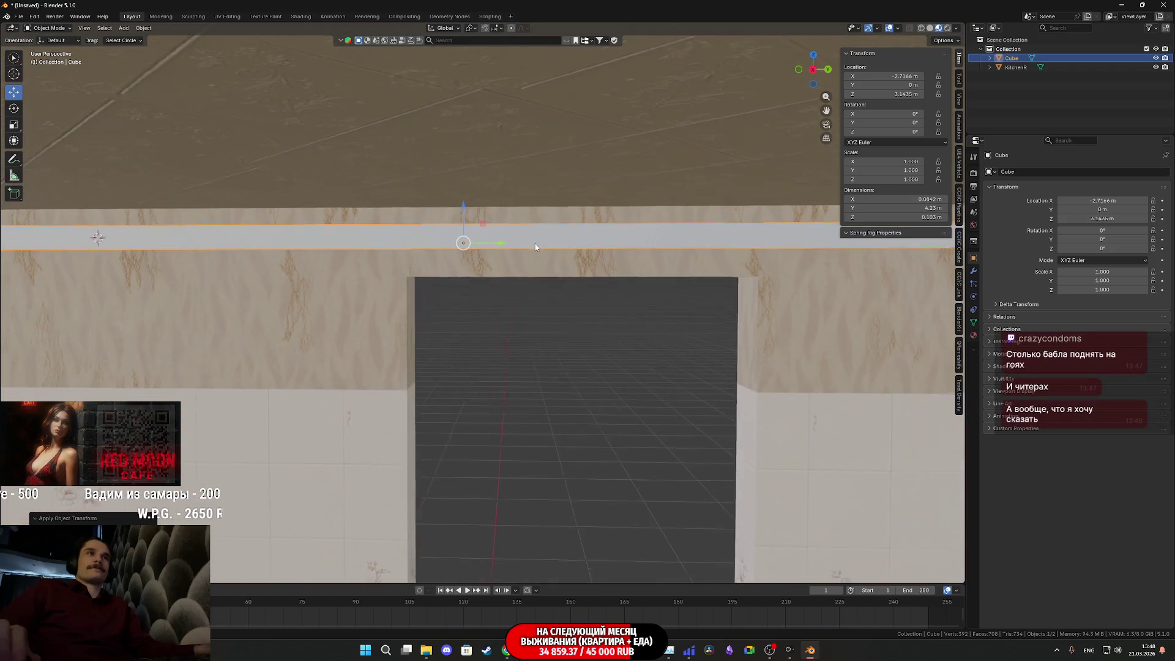
pyautogui.press('Tab')
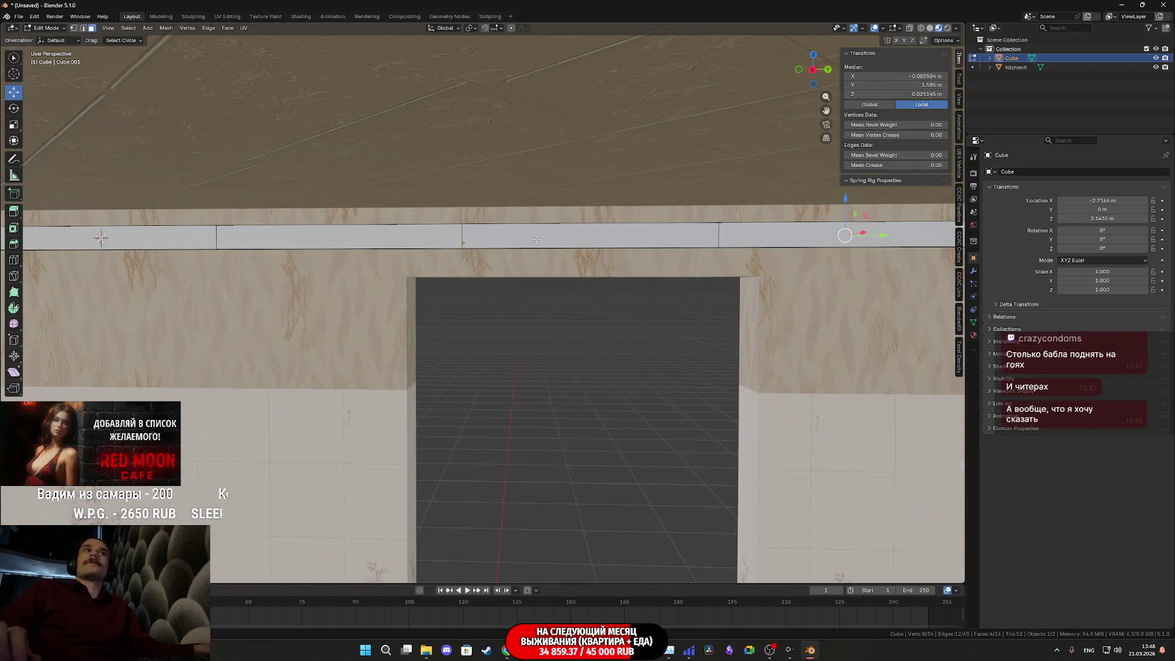
# Step: Inspect the beam's end, return to Object Mode and hide the KitchenR room
pyautogui.scroll(5, 575, 243)
pyautogui.moveTo(620, 240)
pyautogui.mouseDown(button='middle')
pyautogui.moveTo(637, 250)
pyautogui.moveTo(125, 249)
pyautogui.mouseUp(button='middle')
pyautogui.moveTo(287, 286)
pyautogui.mouseDown(button='middle')
pyautogui.moveTo(544, 238)
pyautogui.moveTo(689, 306)
pyautogui.mouseUp(button='middle')
pyautogui.scroll(-6, 689, 306)
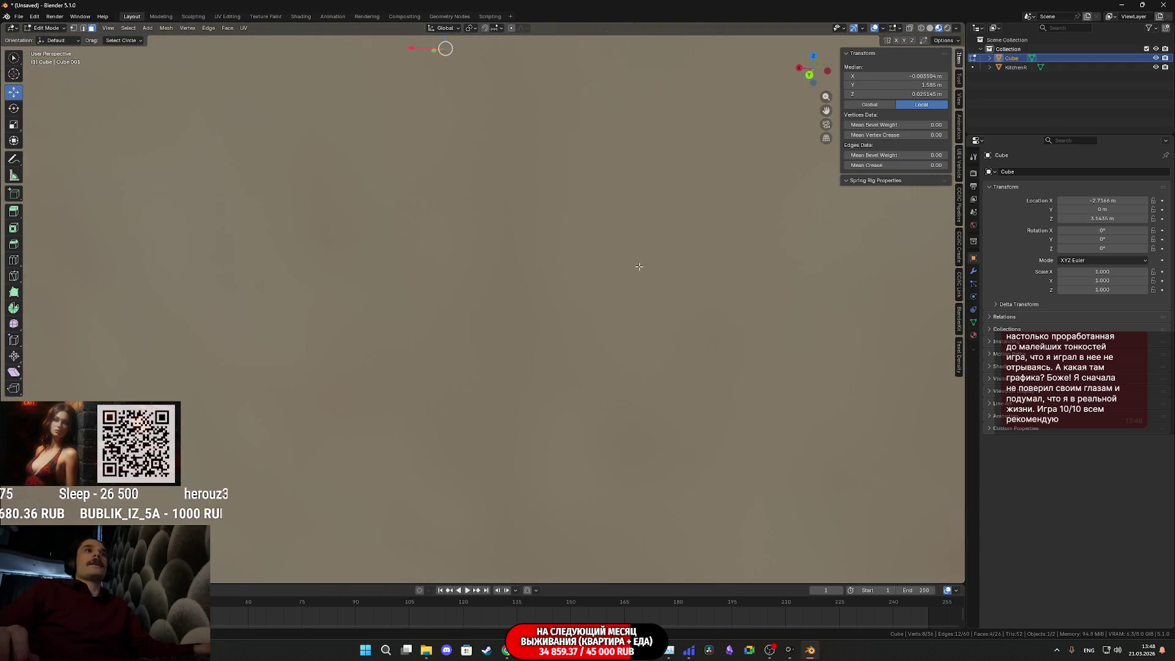
pyautogui.press('Tab')
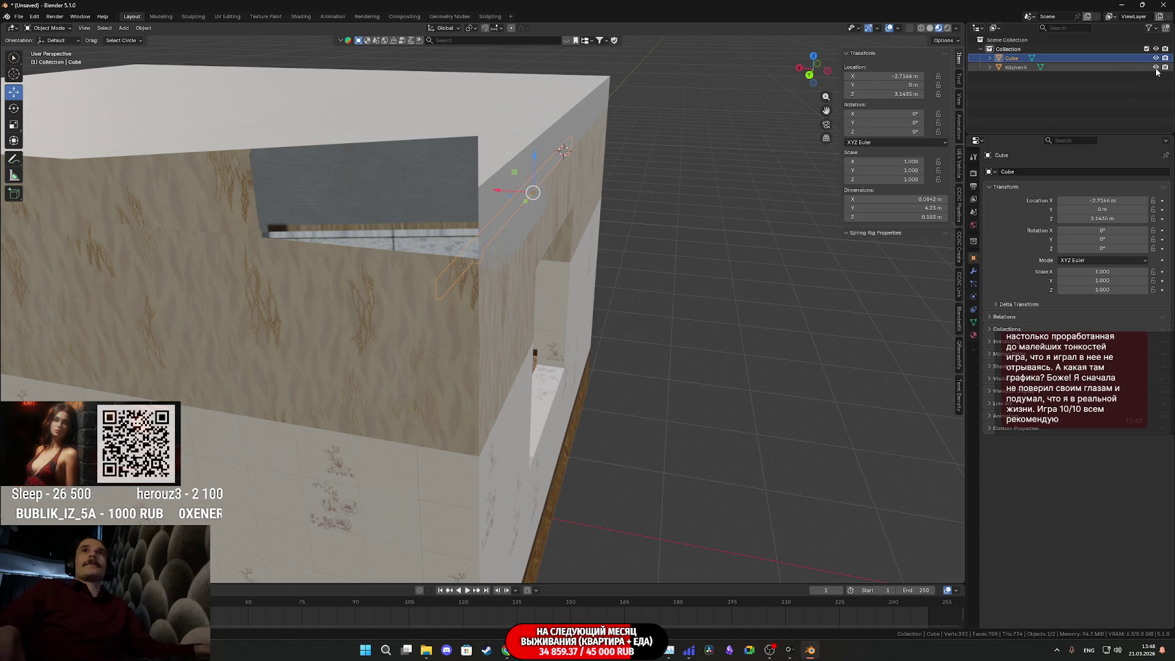
pyautogui.click(1156, 68)
# Step: Frame the beam in Edit Mode, select an edge loop, then return to Object Mode
pyautogui.press('Tab')
pyautogui.scroll(5, 427, 230)
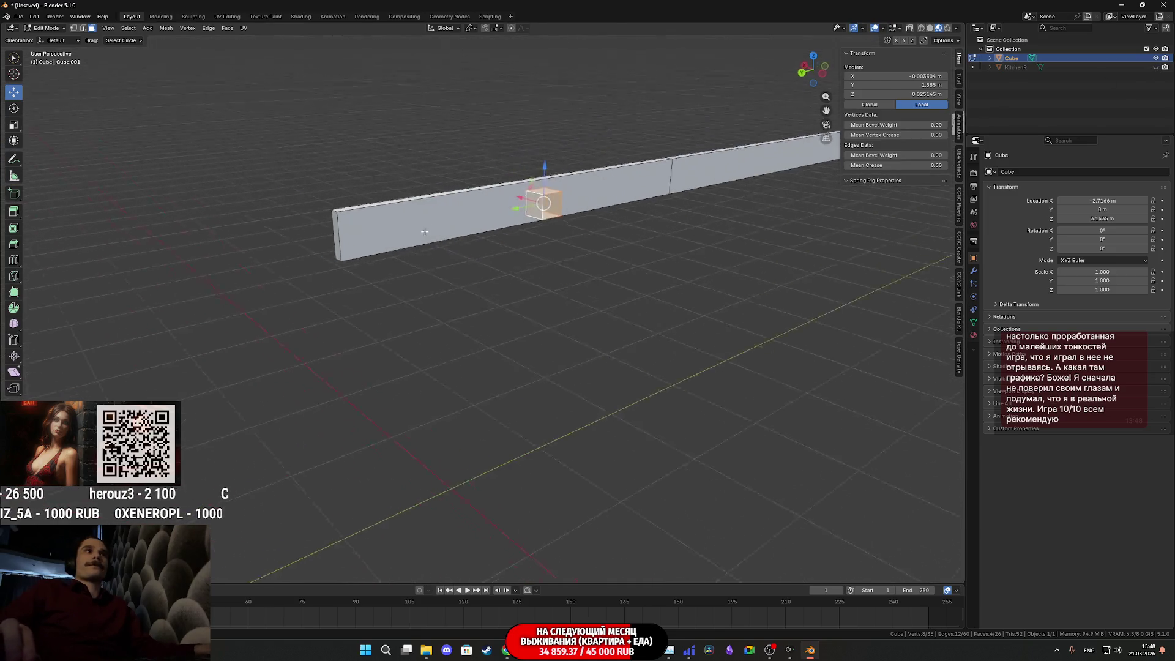
pyautogui.press('KP_Decimal')
pyautogui.click(83, 28)
pyautogui.keyDown('alt'); pyautogui.click(469, 288); pyautogui.keyUp('alt')
pyautogui.scroll(-3, 679, 279)
pyautogui.moveTo(680, 280); pyautogui.dragTo(260, 243, button='middle')
pyautogui.scroll(5, 726, 319)
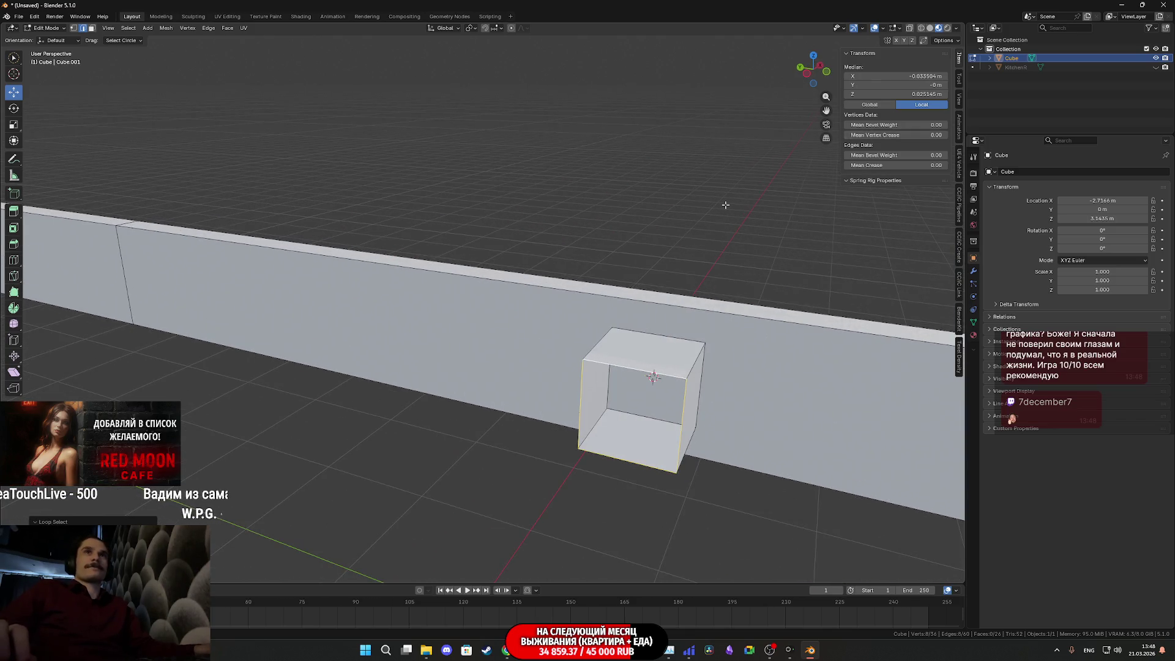
pyautogui.hotkey('ctrl', 'Tab')
pyautogui.click(392, 294)
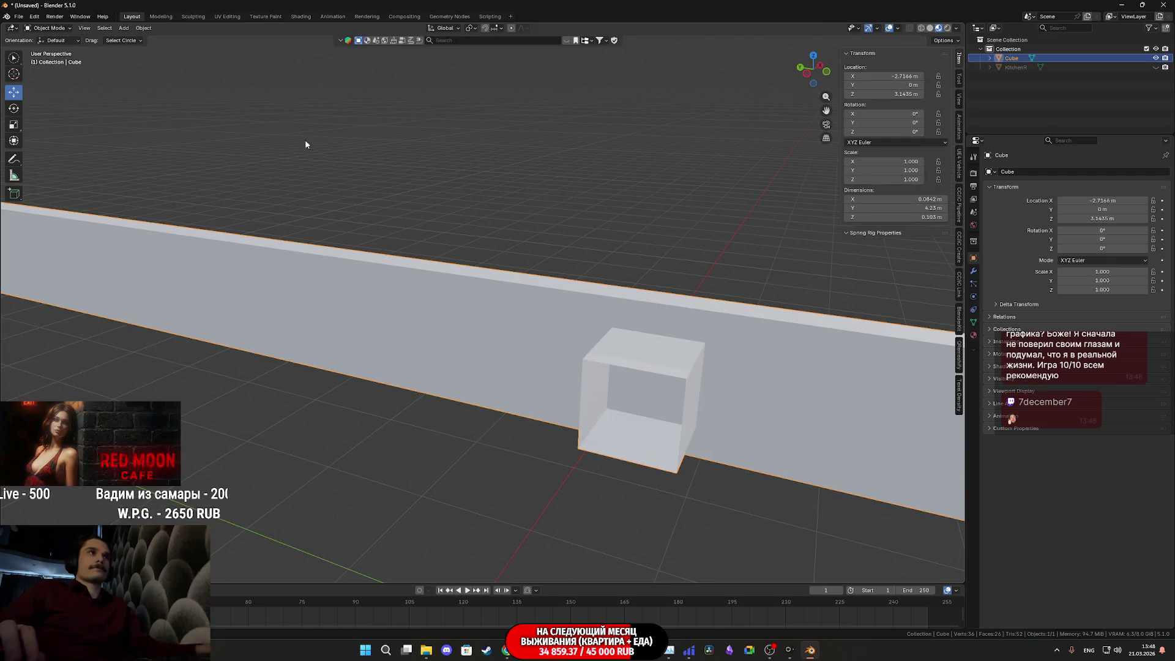
# Step: Recenter the beam's origin, then move it to the 3D cursor, and orbit around it
pyautogui.click(143, 29)
pyautogui.click(253, 57)
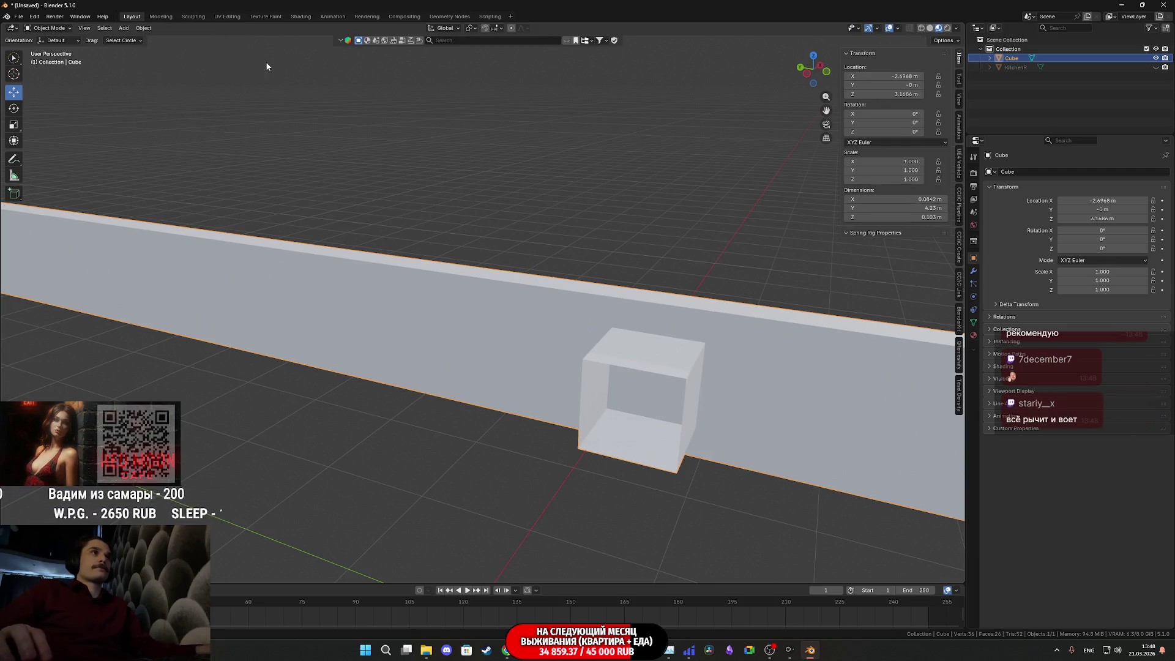
pyautogui.click(145, 29)
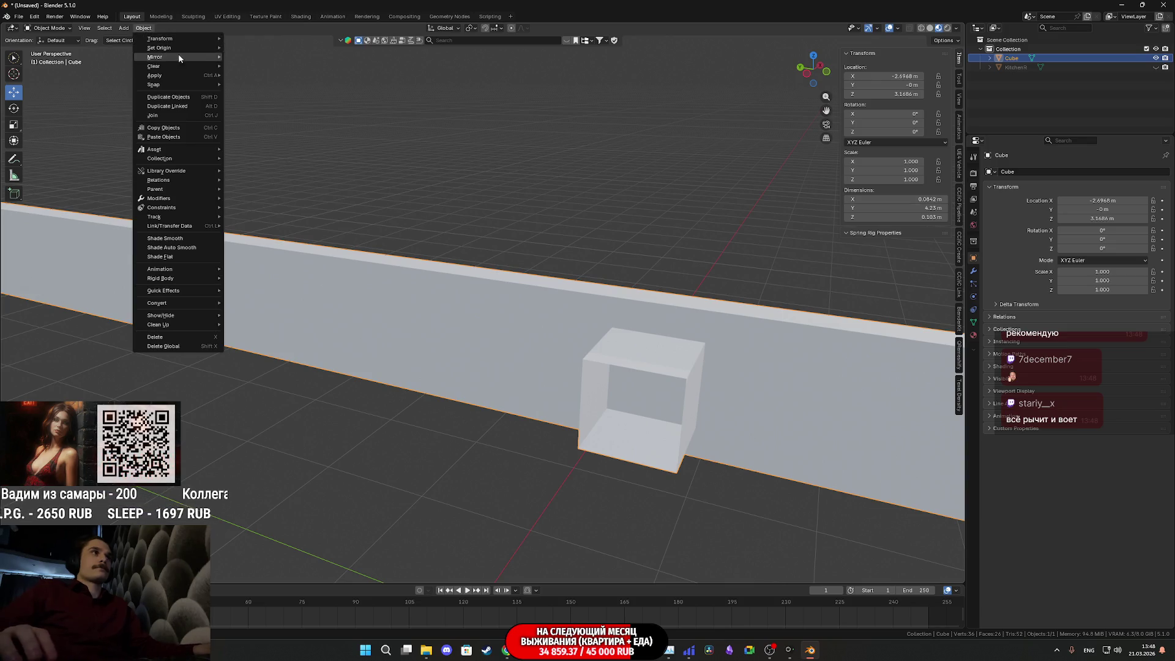
pyautogui.moveTo(188, 47)
pyautogui.click(273, 68)
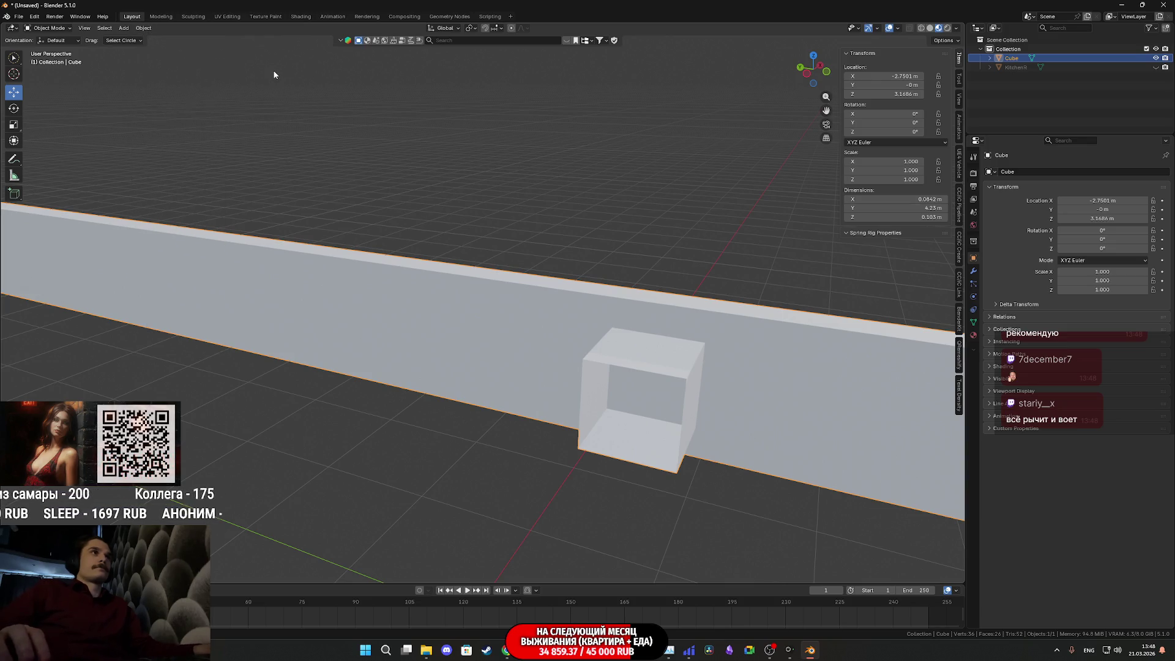
pyautogui.click(143, 28)
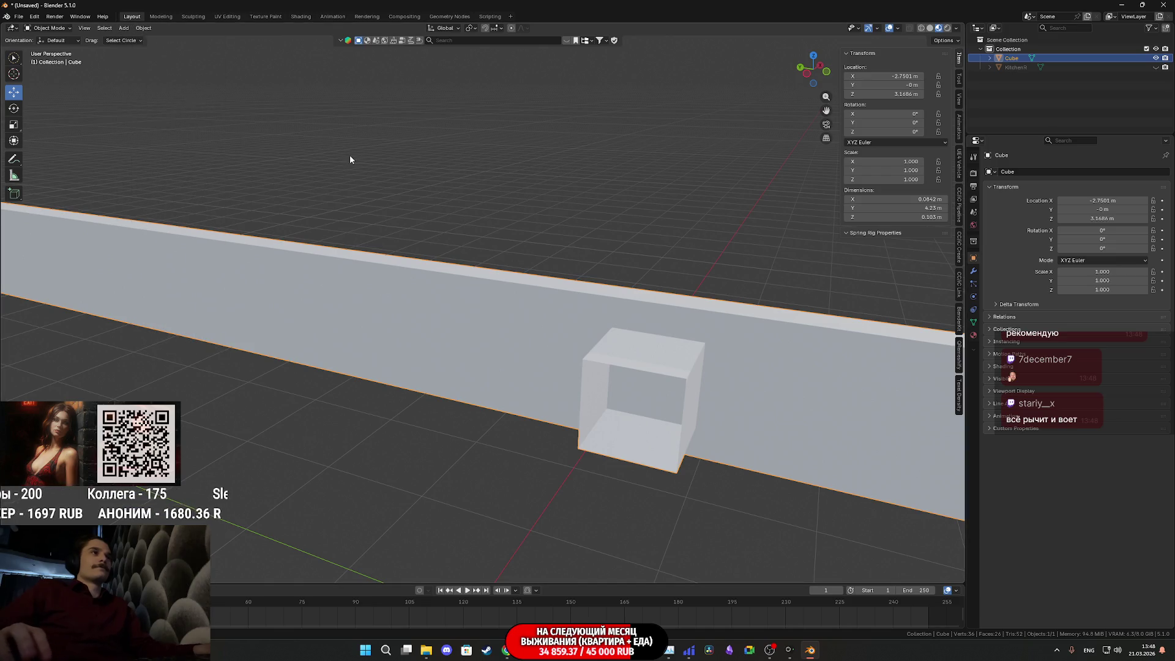
pyautogui.scroll(-4, 345, 166)
pyautogui.moveTo(337, 186)
pyautogui.mouseDown(button='middle')
pyautogui.moveTo(317, 242)
pyautogui.moveTo(493, 265)
pyautogui.moveTo(415, 182)
pyautogui.moveTo(459, 210)
pyautogui.moveTo(623, 210)
pyautogui.moveTo(445, 221)
pyautogui.moveTo(540, 255)
pyautogui.moveTo(576, 238)
pyautogui.mouseUp(button='middle')
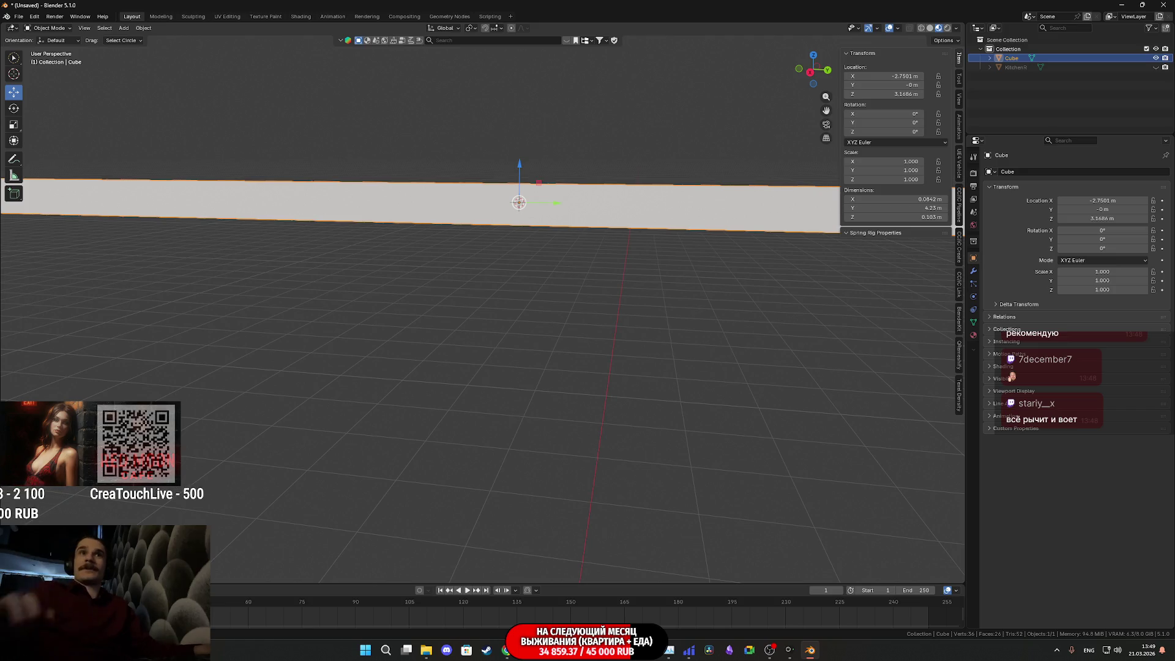
pyautogui.moveTo(660, 291)
pyautogui.mouseDown(button='middle')
pyautogui.moveTo(582, 291)
pyautogui.moveTo(358, 246)
pyautogui.moveTo(629, 315)
pyautogui.moveTo(518, 291)
pyautogui.moveTo(487, 299)
pyautogui.moveTo(475, 297)
pyautogui.moveTo(658, 308)
pyautogui.mouseUp(button='middle')
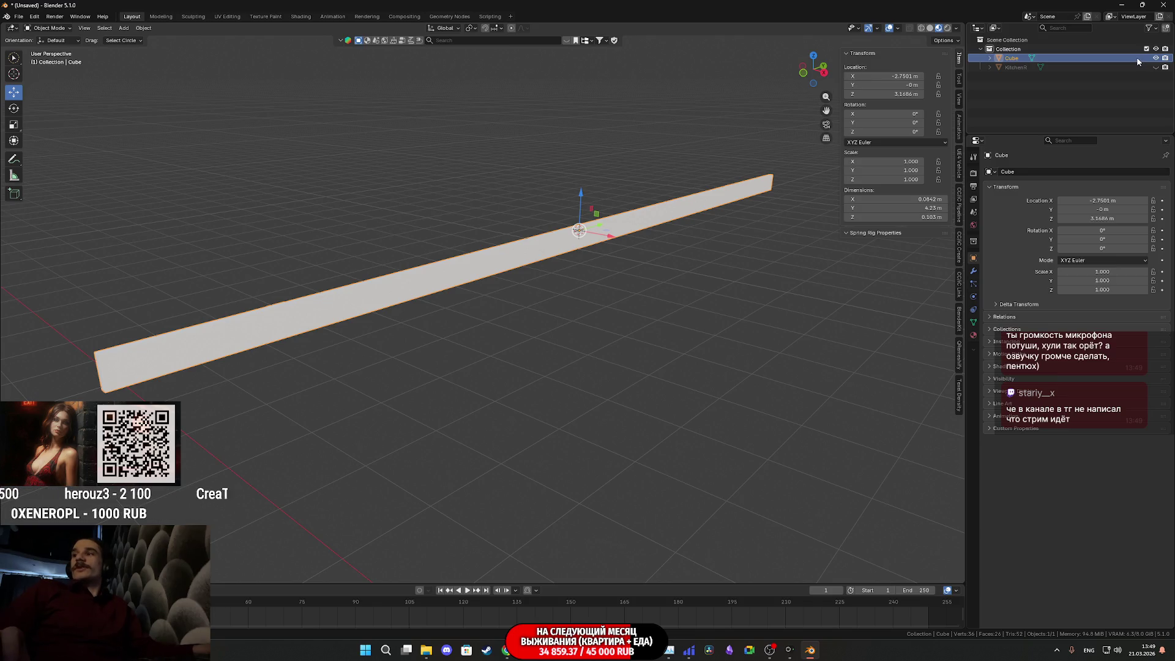
pyautogui.moveTo(507, 650)
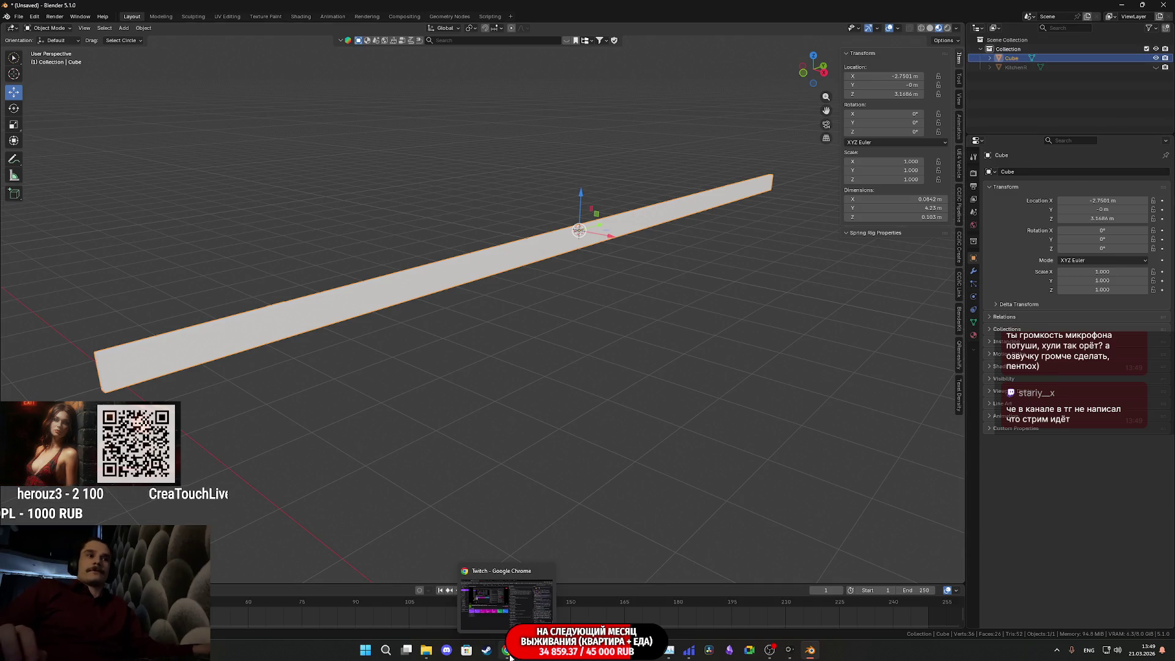
pyautogui.click(506, 597)
pyautogui.click(735, 6)
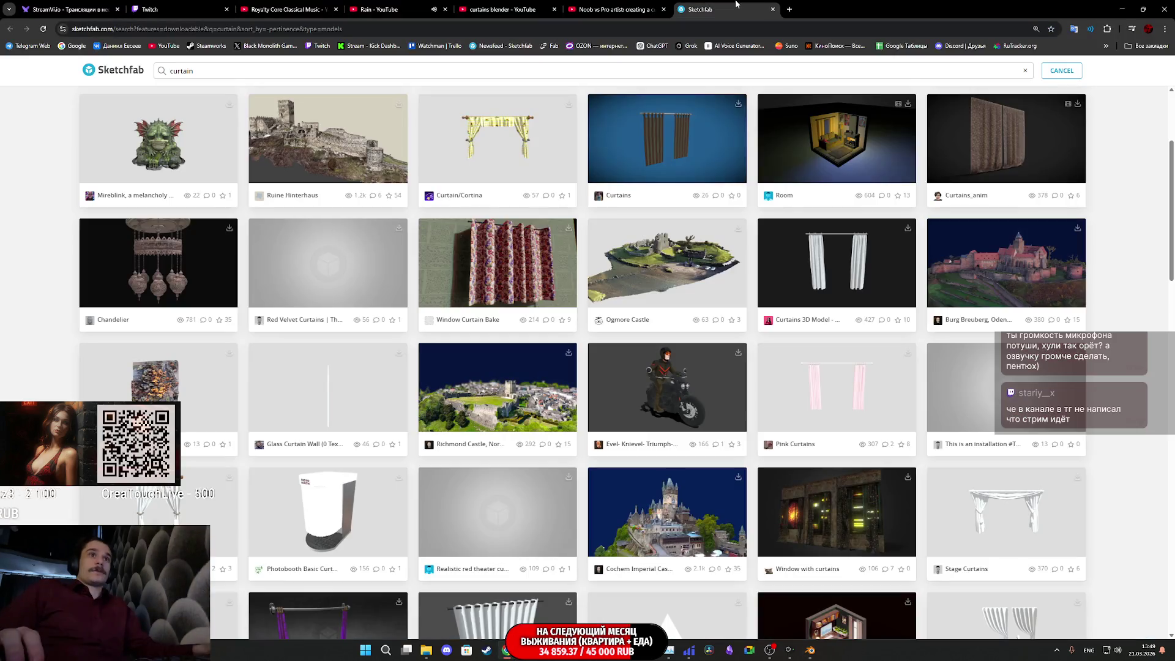
pyautogui.click(287, 10)
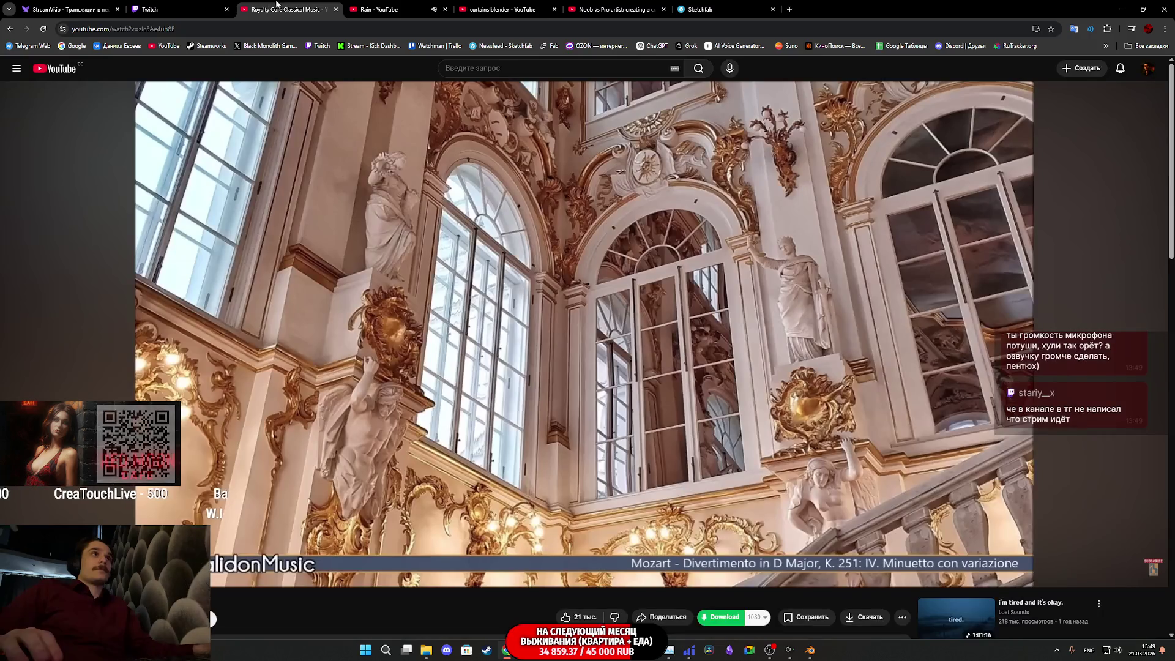
pyautogui.click(712, 5)
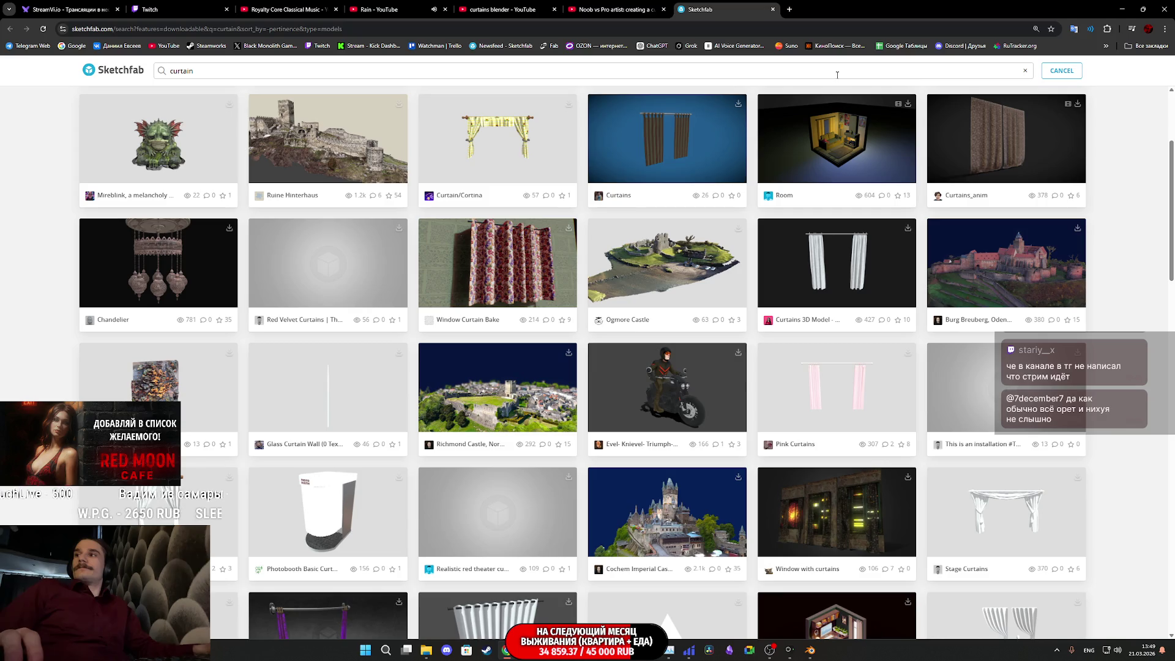
pyautogui.hotkey('ctrl', '2')
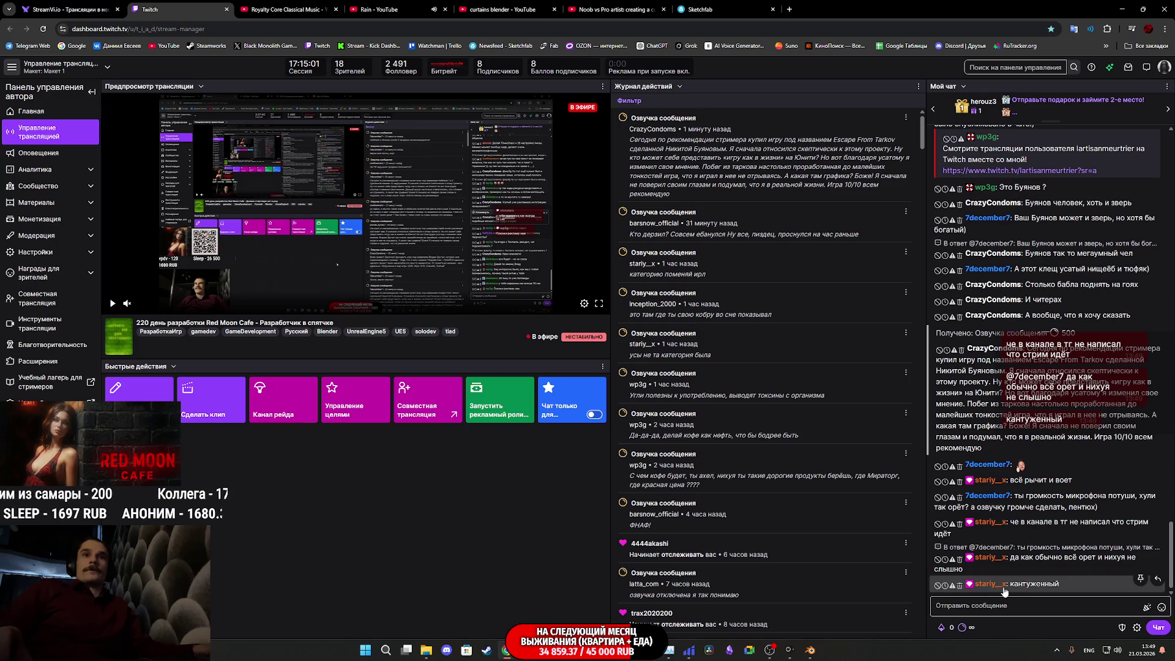
pyautogui.moveTo(811, 654)
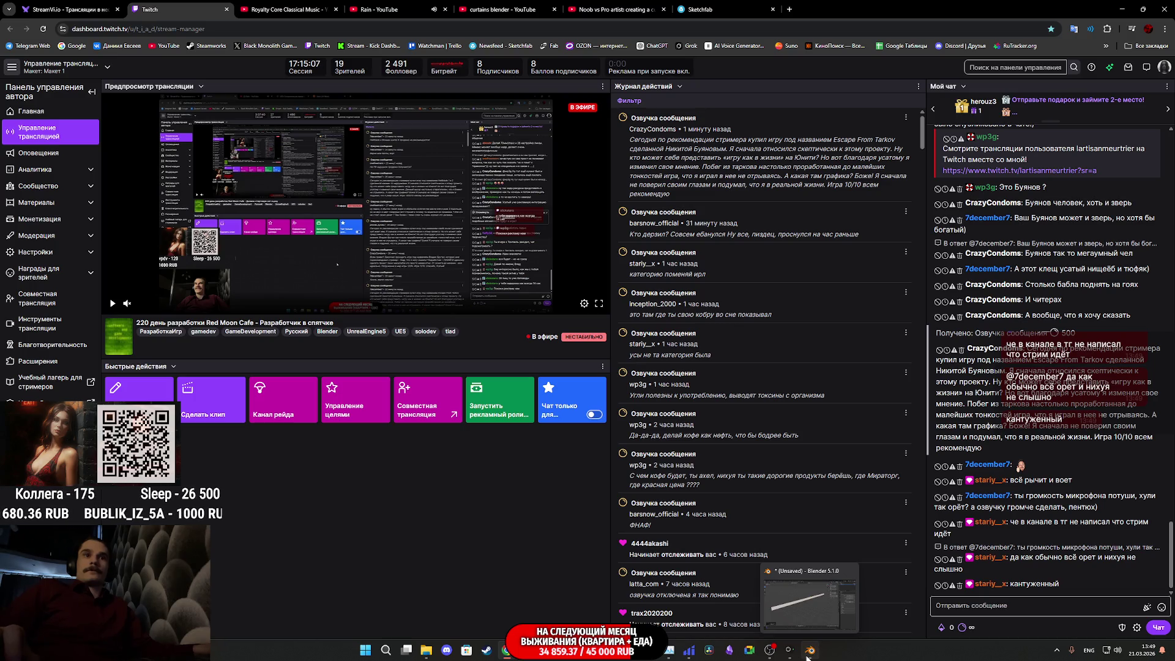
pyautogui.click(810, 652)
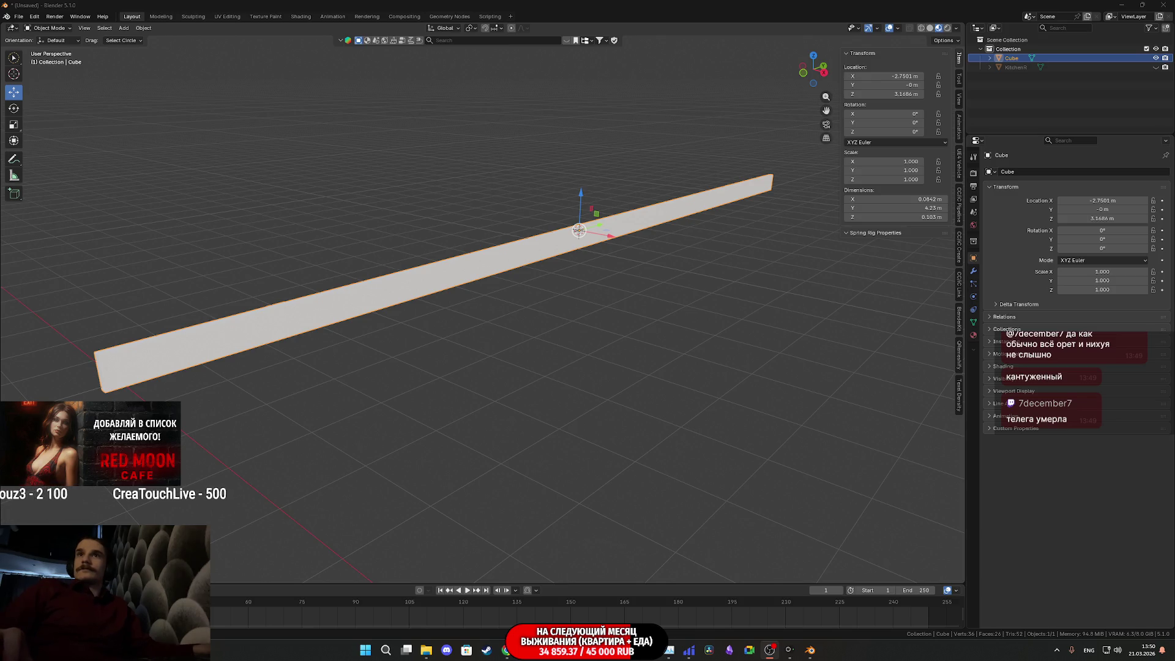
# Step: Toggle X-ray display and orbit to see the beam side-on
pyautogui.moveTo(629, 297)
pyautogui.mouseDown(button='middle')
pyautogui.moveTo(647, 284)
pyautogui.moveTo(692, 295)
pyautogui.moveTo(711, 266)
pyautogui.mouseUp(button='middle')
pyautogui.hotkey('alt', 'z')
pyautogui.moveTo(641, 257)
pyautogui.mouseDown(button='middle')
pyautogui.moveTo(586, 273)
pyautogui.moveTo(571, 263)
pyautogui.moveTo(579, 321)
pyautogui.moveTo(562, 336)
pyautogui.moveTo(572, 356)
pyautogui.mouseUp(button='middle')
pyautogui.scroll(-4, 579, 321)
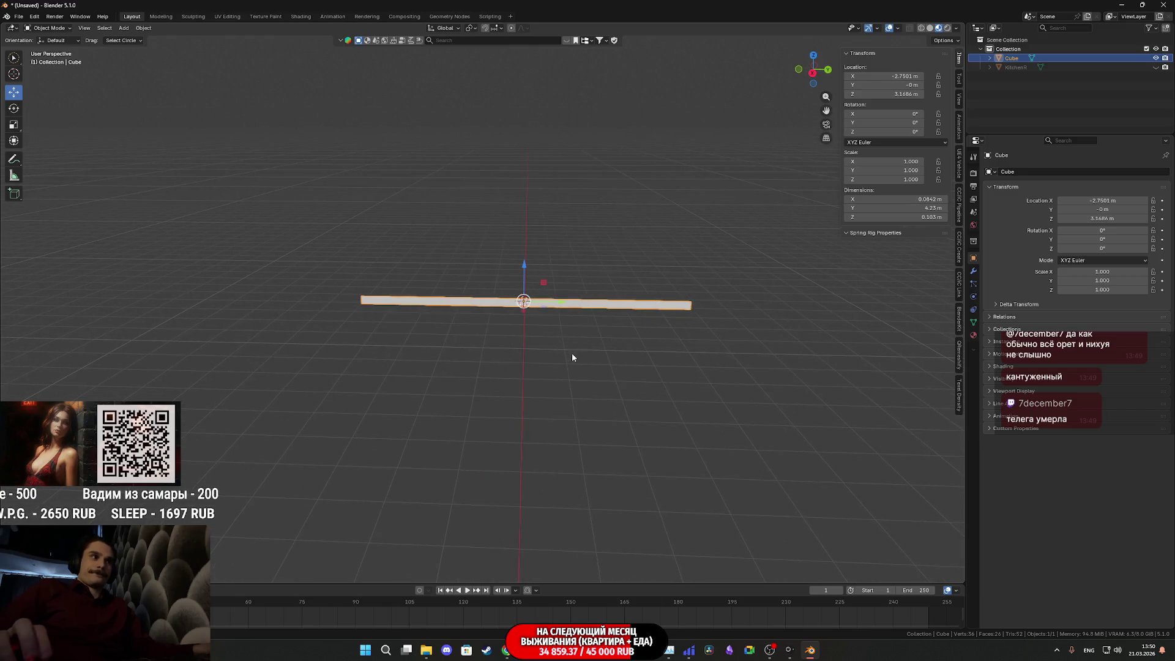
pyautogui.scroll(3, 569, 346)
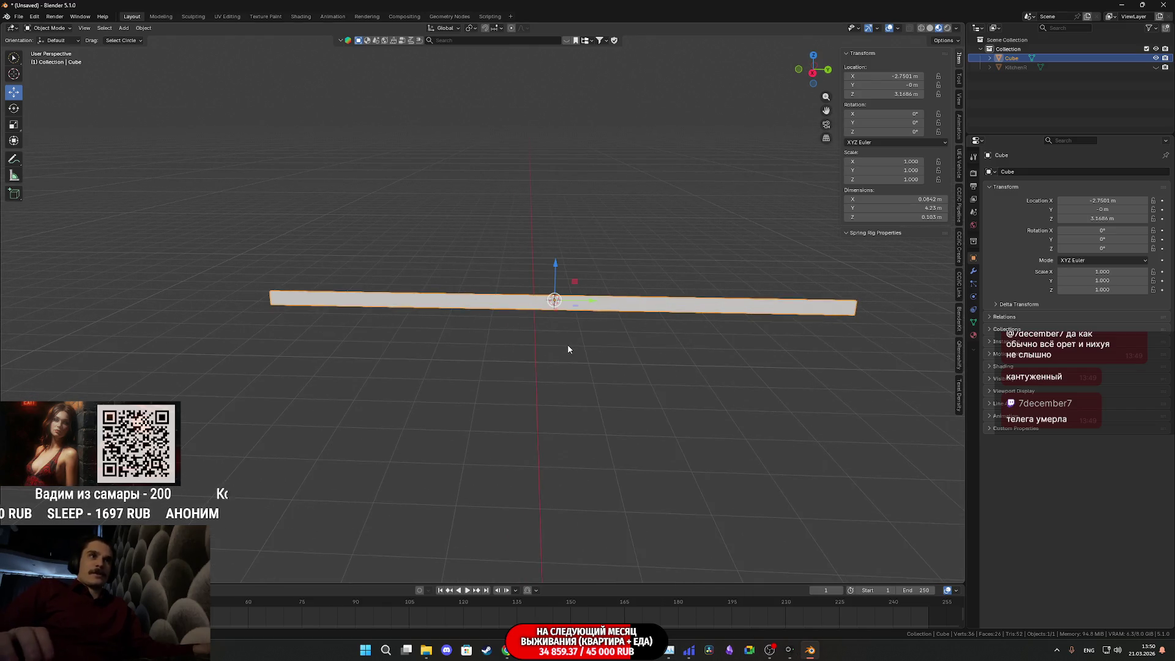
pyautogui.scroll(-2, 573, 344)
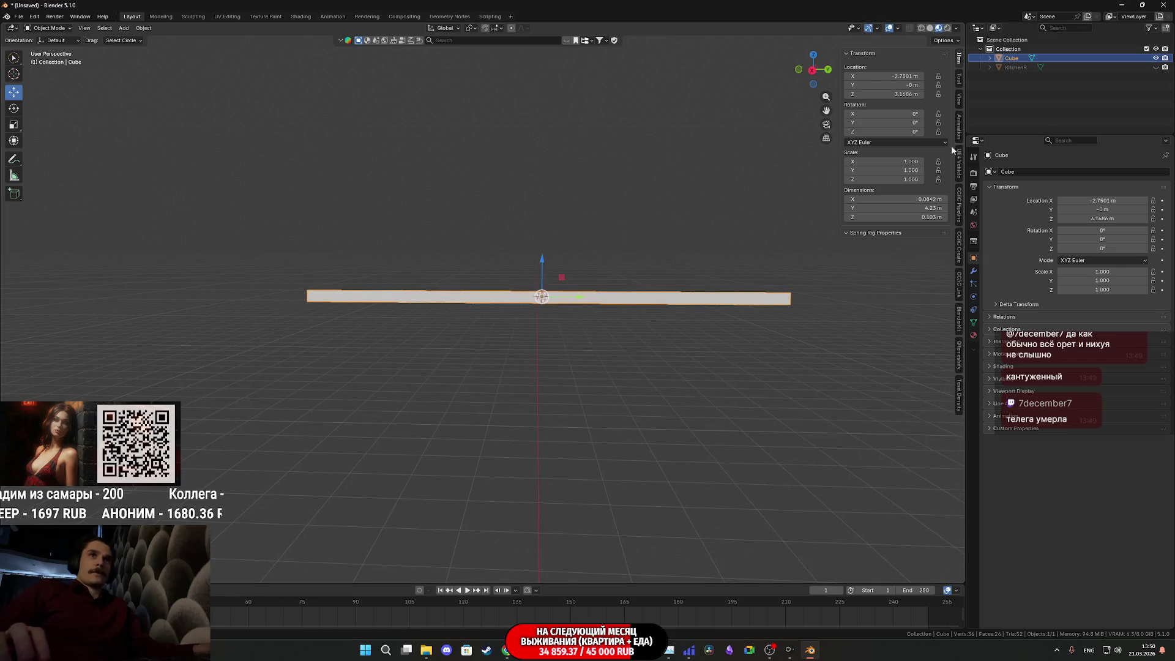
# Step: Unhide the KitchenR kitchen and orbit to face the window under the beam
pyautogui.click(1156, 68)
pyautogui.scroll(-3, 624, 281)
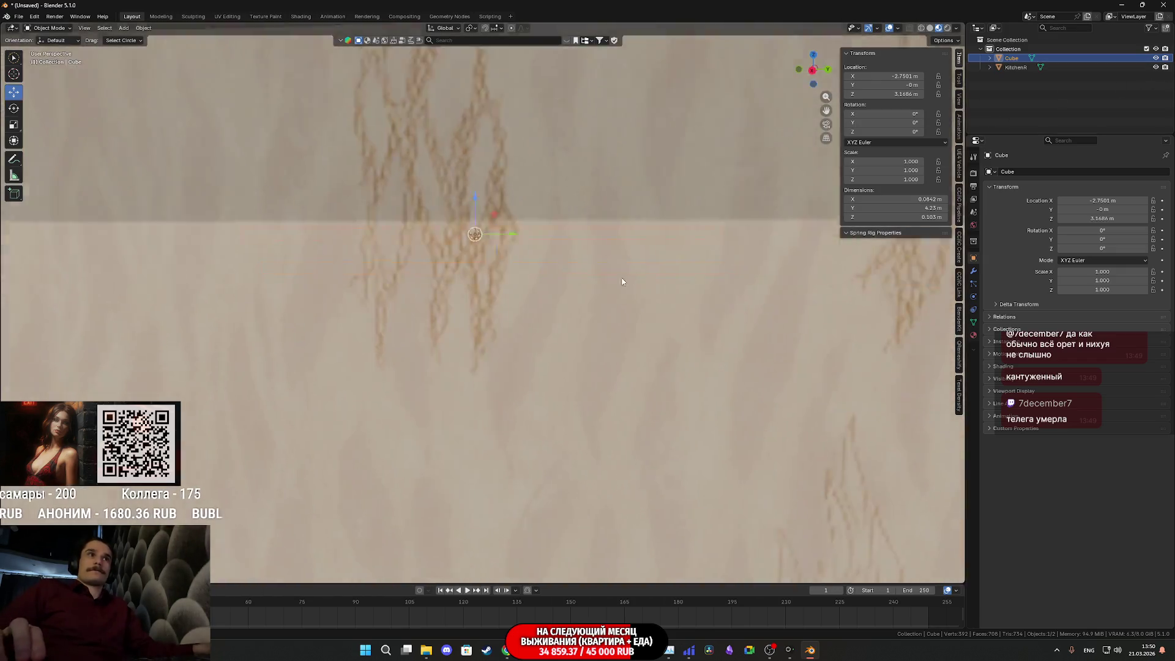
pyautogui.moveTo(603, 253)
pyautogui.mouseDown(button='middle')
pyautogui.moveTo(435, 273)
pyautogui.moveTo(498, 162)
pyautogui.moveTo(533, 205)
pyautogui.moveTo(490, 247)
pyautogui.moveTo(427, 251)
pyautogui.mouseUp(button='middle')
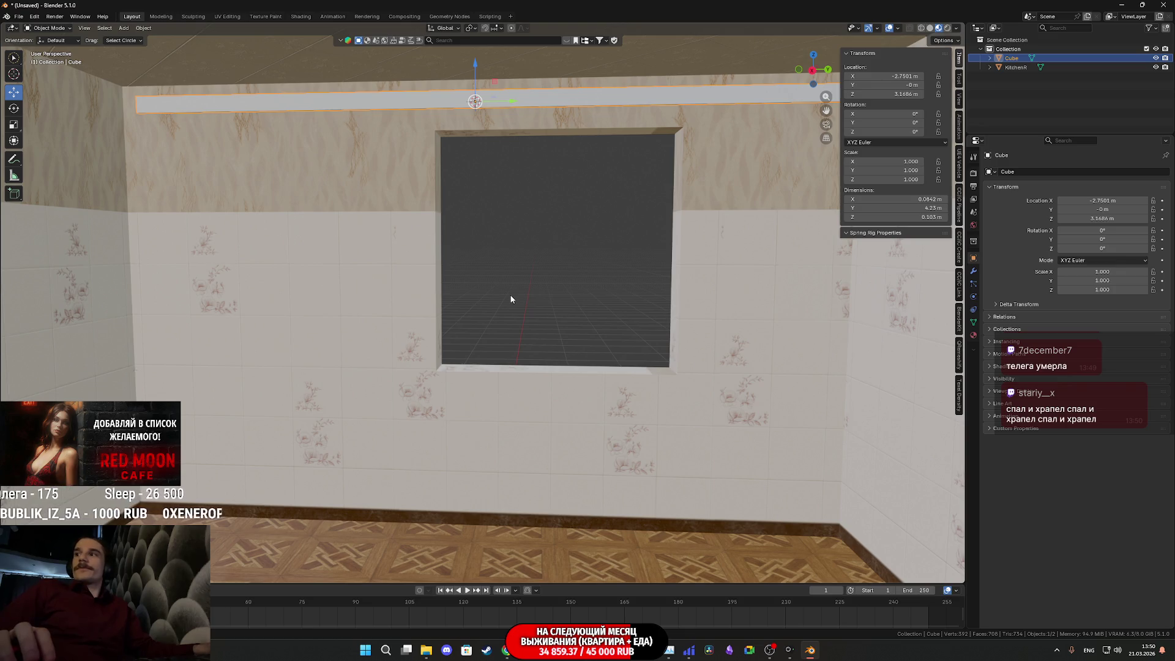
pyautogui.scroll(2, 509, 302)
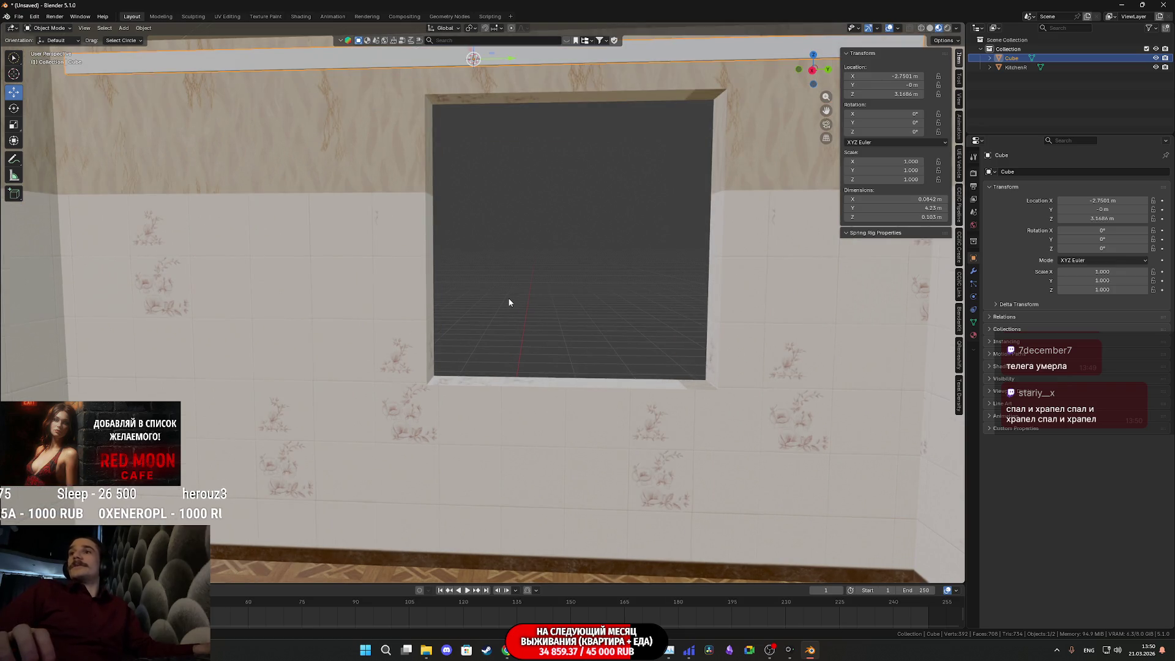
pyautogui.scroll(-1, 509, 303)
pyautogui.scroll(-3, 508, 303)
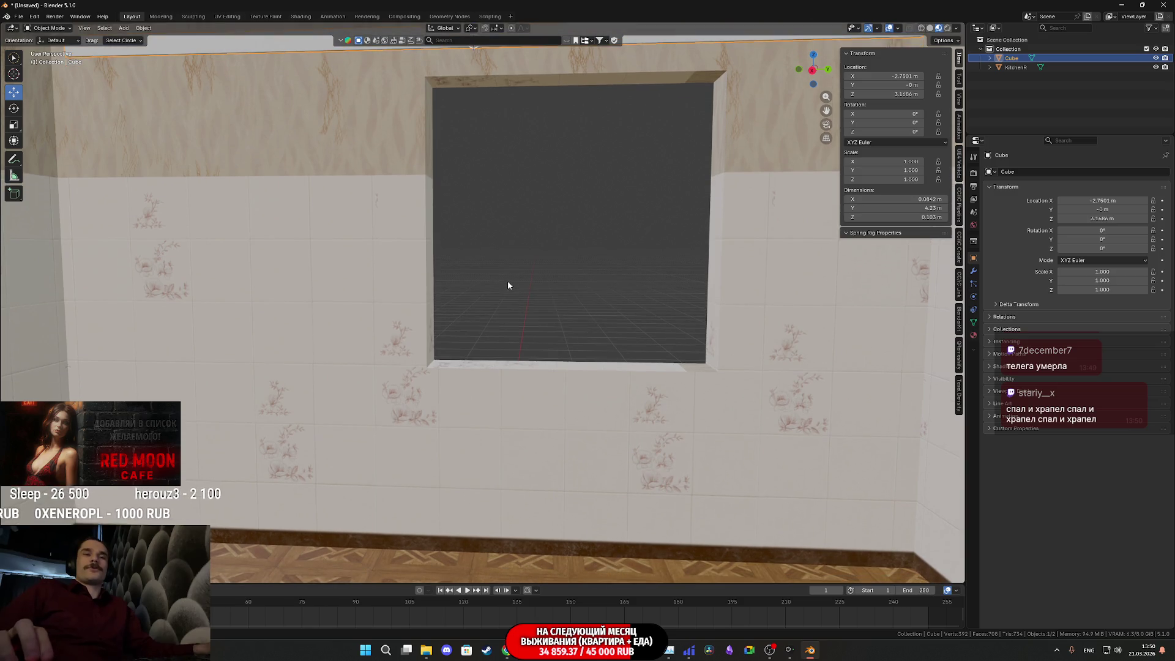
pyautogui.moveTo(511, 283)
pyautogui.mouseDown(button='middle')
pyautogui.moveTo(488, 291)
pyautogui.moveTo(534, 317)
pyautogui.mouseUp(button='middle')
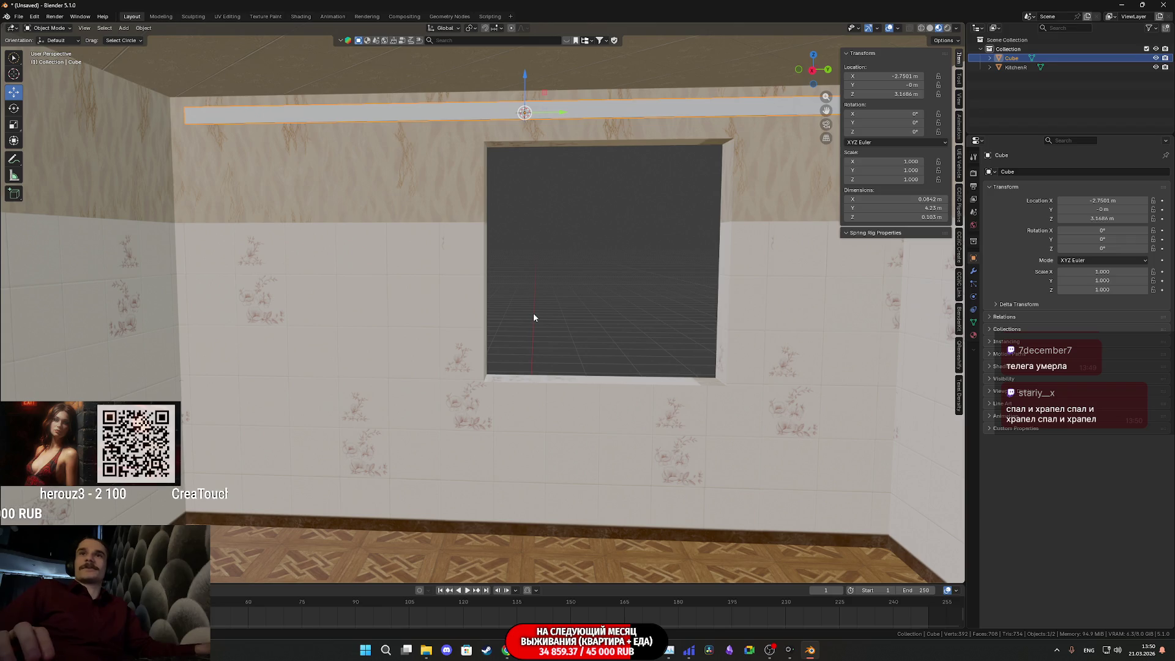
pyautogui.hotkey('shift', 'a')
pyautogui.moveTo(533, 317)
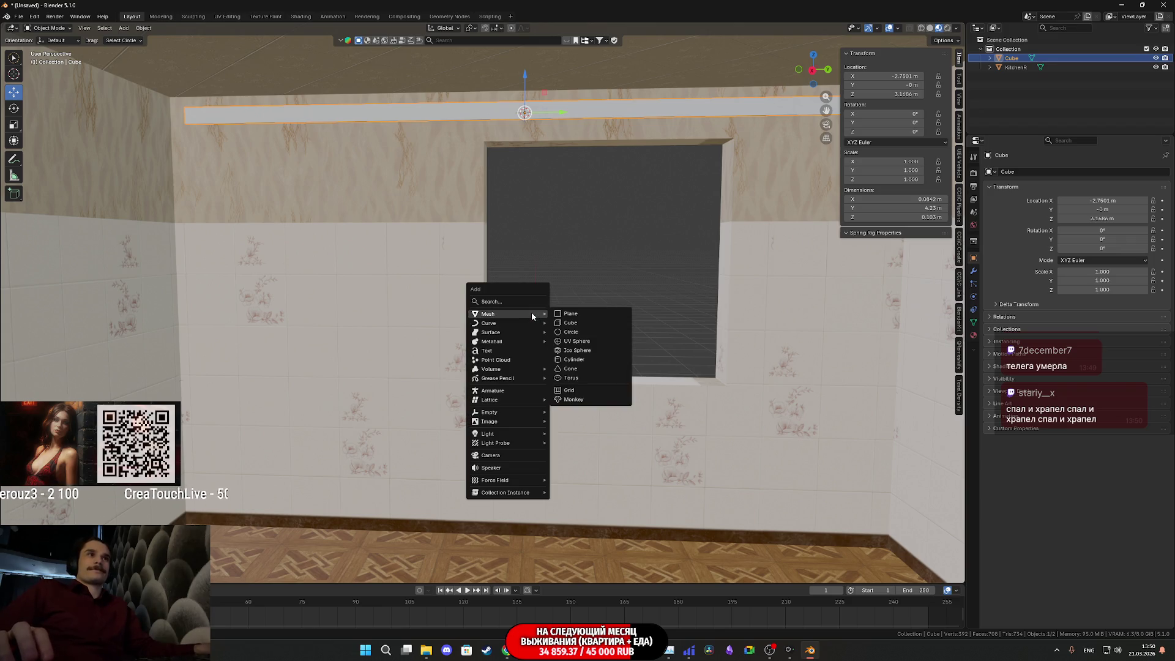
# Step: Add a plane, trying and then undoing a -4.5° tilt around X
pyautogui.click(593, 313)
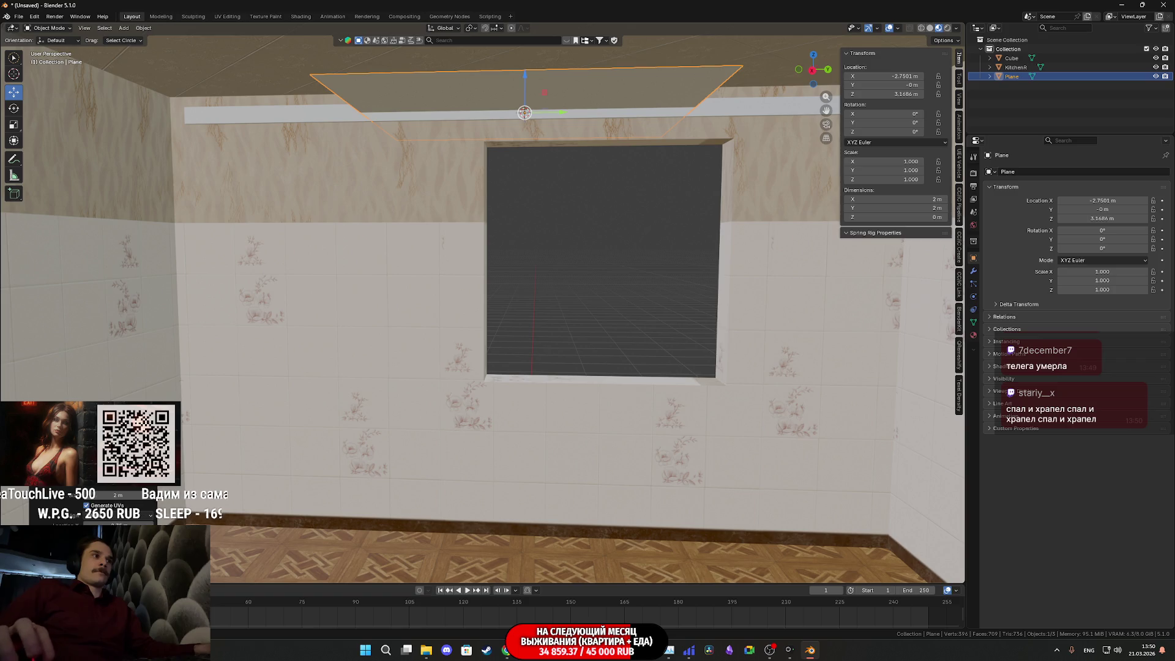
pyautogui.write('rx-4.5')
pyautogui.press('Return')
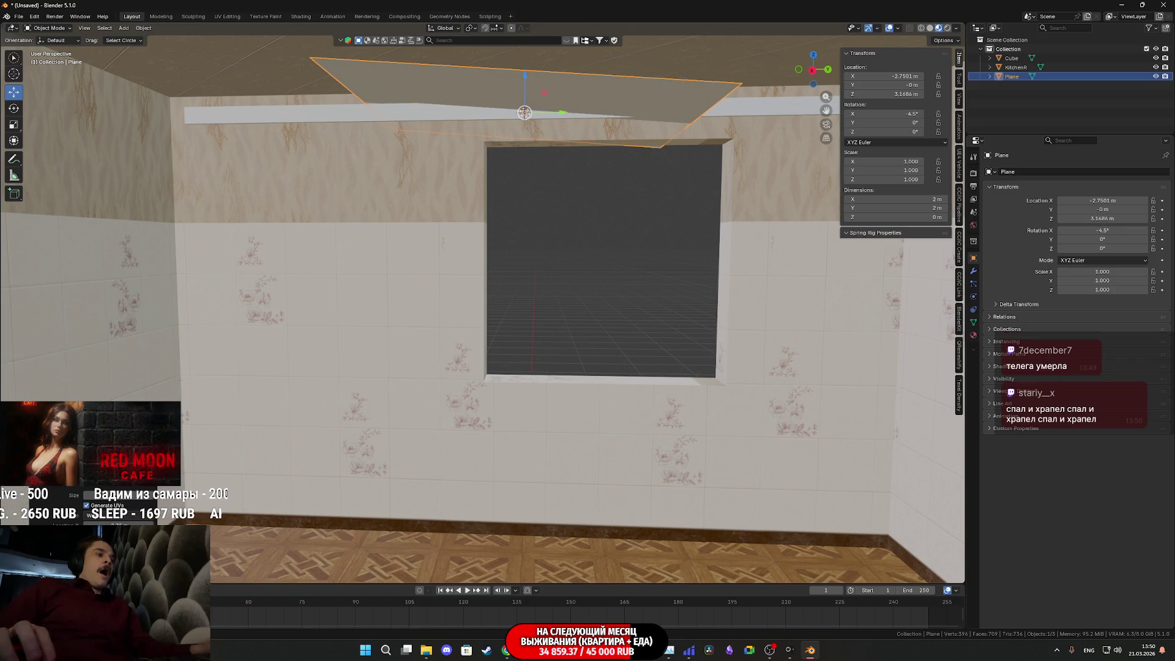
pyautogui.hotkey('ctrl', 'z')
# Step: Rotate the plane upright to 90° on Y and lower it in front of the window
pyautogui.press('r')
pyautogui.press('y')
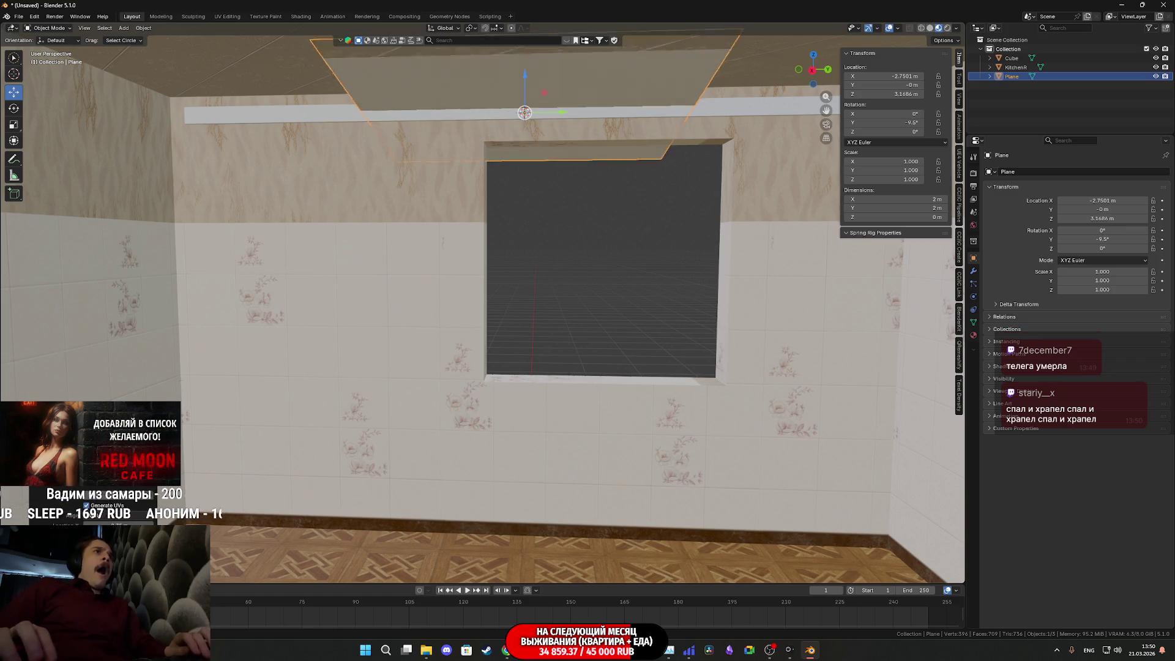
pyautogui.press('Return')
pyautogui.press('r')
pyautogui.press('y')
pyautogui.press('Return')
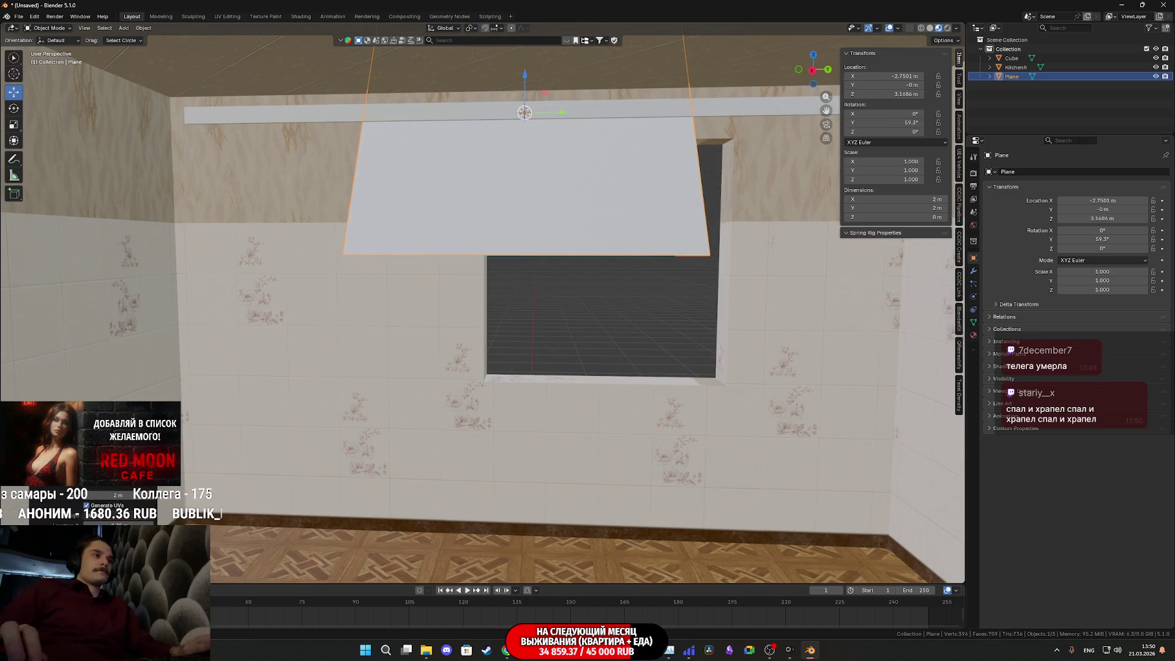
pyautogui.press('r')
pyautogui.press('y')
pyautogui.press('Return')
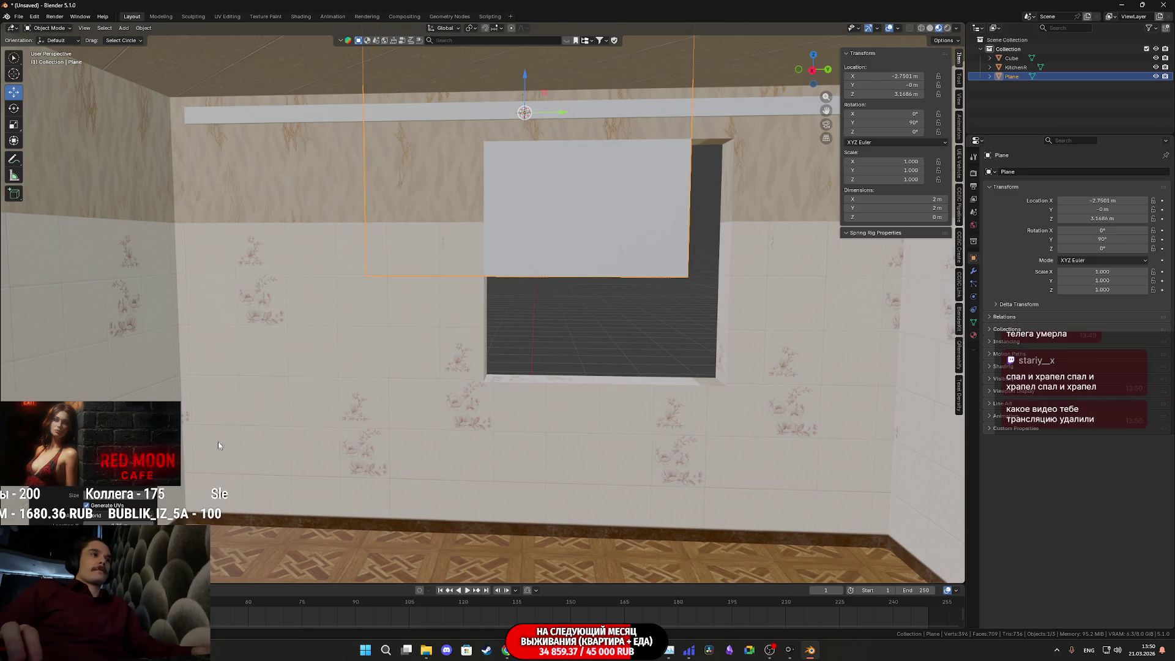
pyautogui.moveTo(524, 74); pyautogui.dragTo(524, 245)
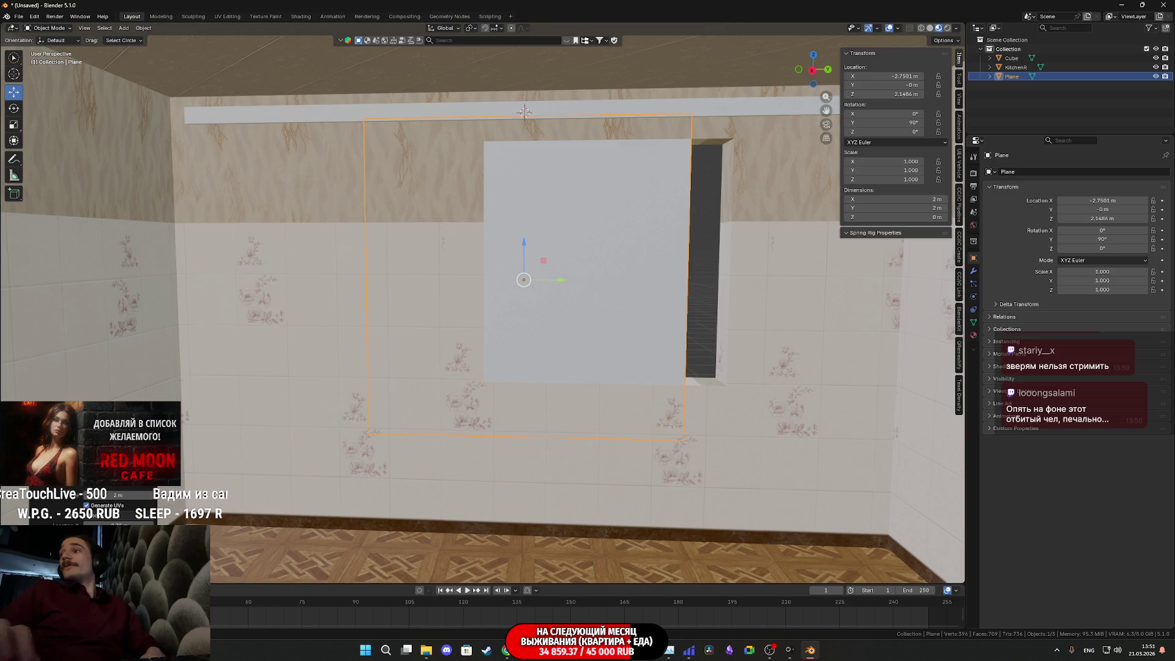
# Step: Delete a viewer's chat message on the stream dashboard, then bring up Unreal Editor
pyautogui.hotkey('alt', 'Tab')
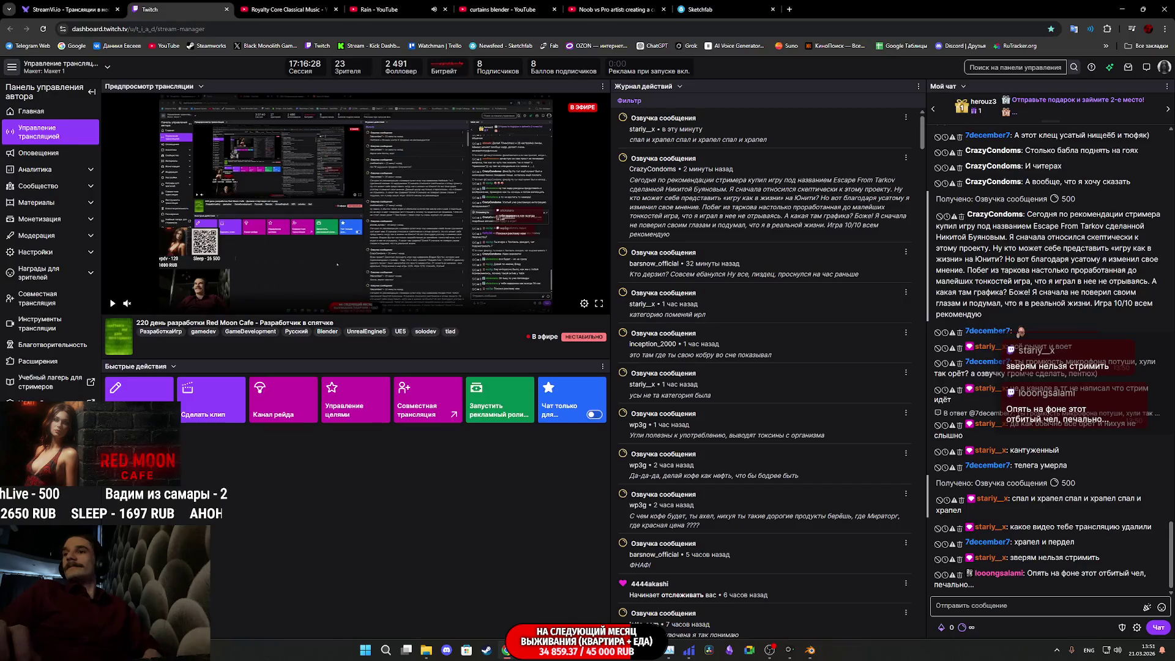
pyautogui.click(959, 576)
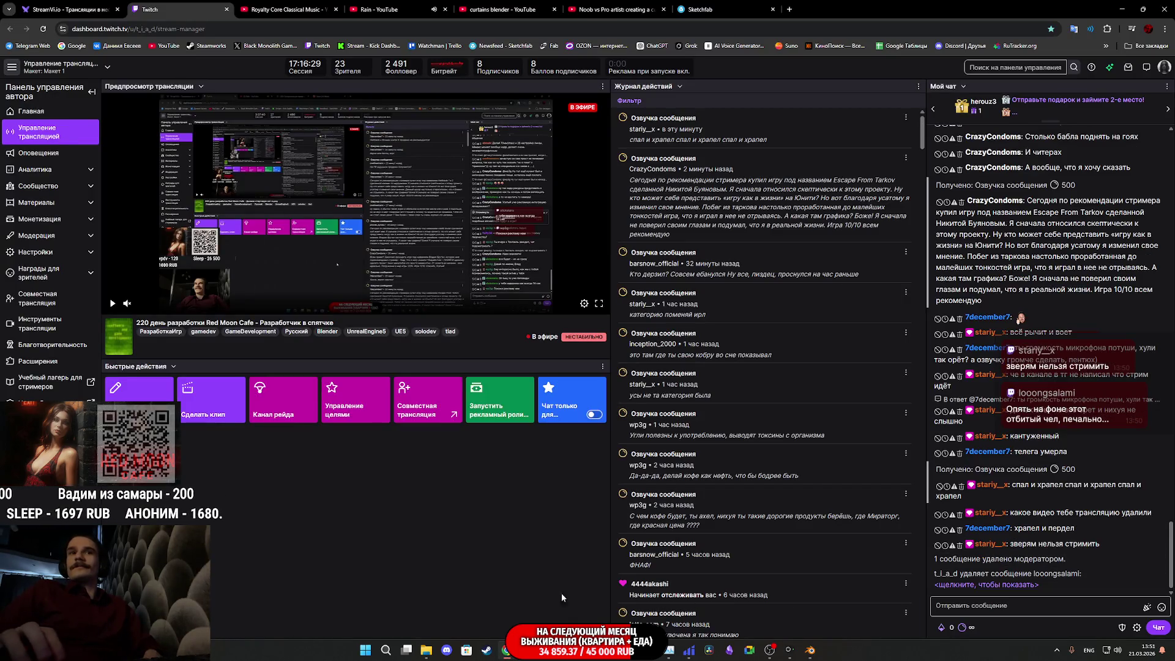
pyautogui.moveTo(547, 650)
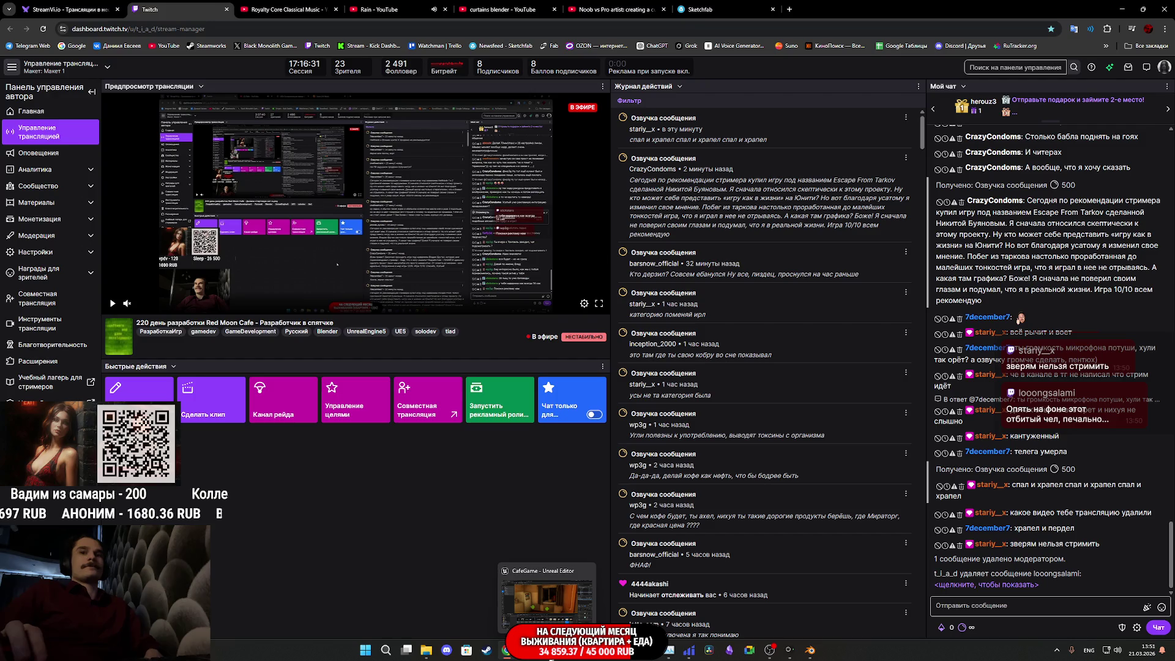
pyautogui.click(547, 602)
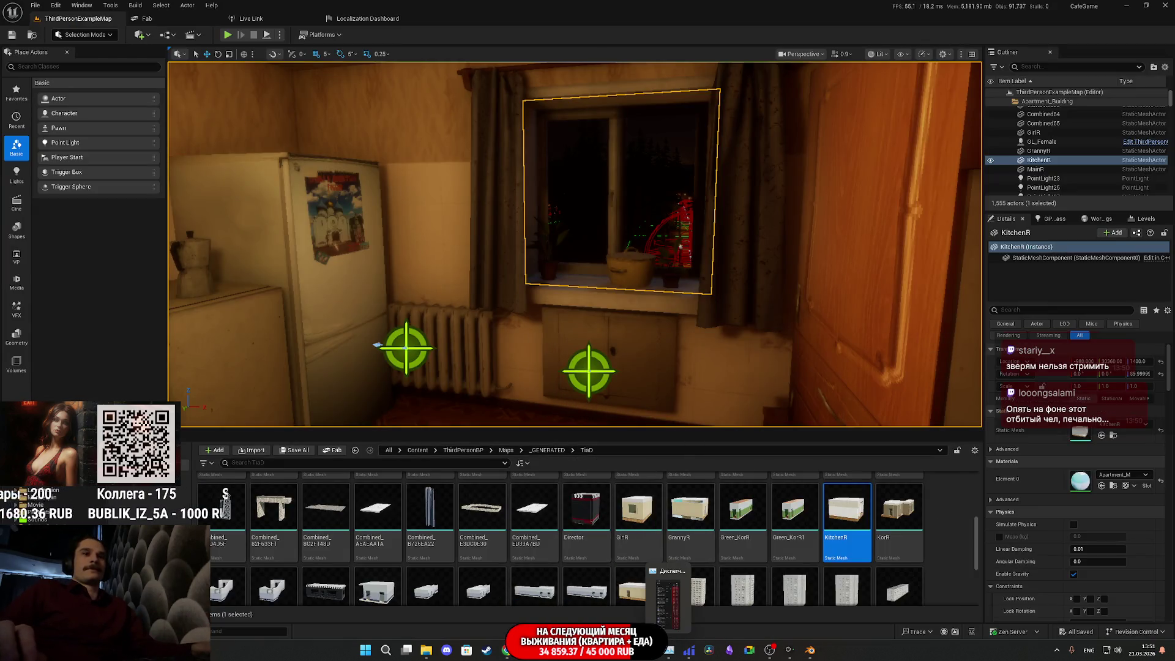
# Step: Return to Blender and zoom in close on the upright curtain plane
pyautogui.click(810, 651)
pyautogui.moveTo(600, 397)
pyautogui.mouseDown(button='middle')
pyautogui.moveTo(567, 365)
pyautogui.moveTo(545, 367)
pyautogui.moveTo(508, 342)
pyautogui.moveTo(487, 348)
pyautogui.moveTo(507, 426)
pyautogui.moveTo(569, 429)
pyautogui.moveTo(554, 428)
pyautogui.mouseUp(button='middle')
pyautogui.scroll(5, 560, 359)
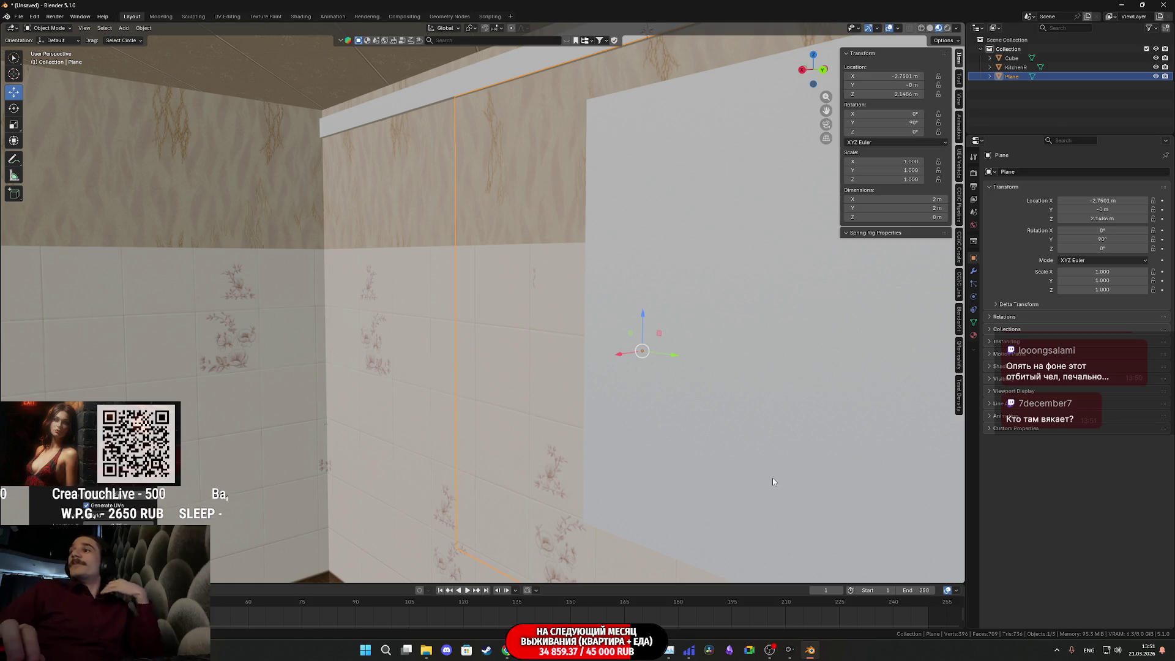
# Step: Nudge the plane away from the wall to X location -2.7001 m
pyautogui.scroll(-1, 612, 360)
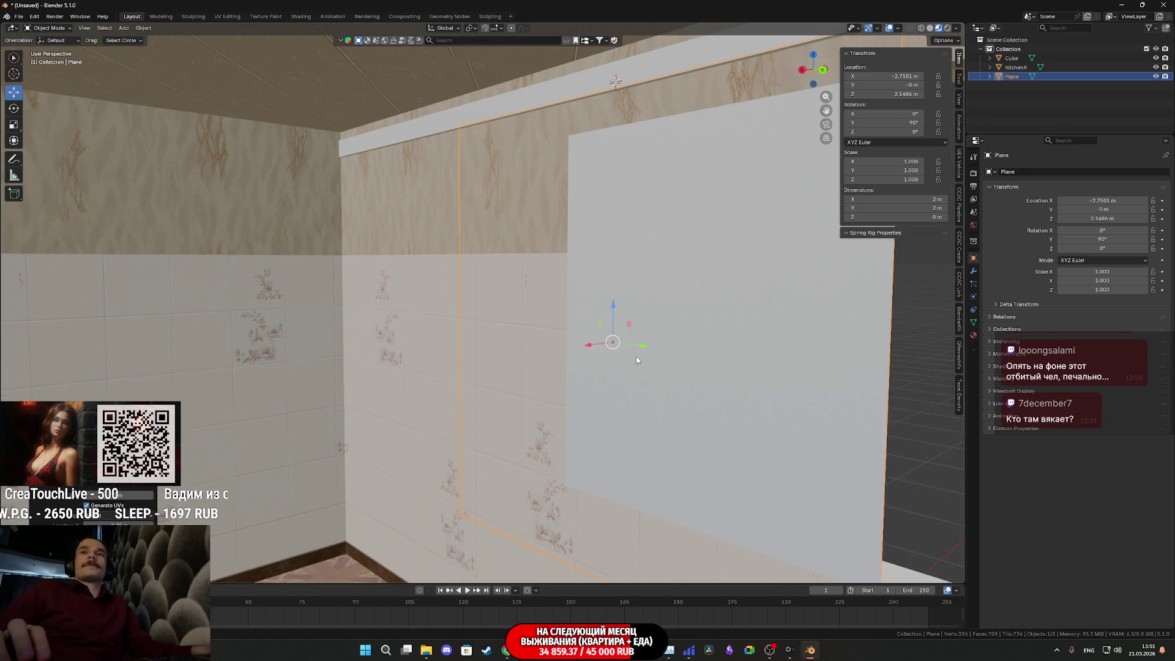
pyautogui.scroll(-2, 632, 355)
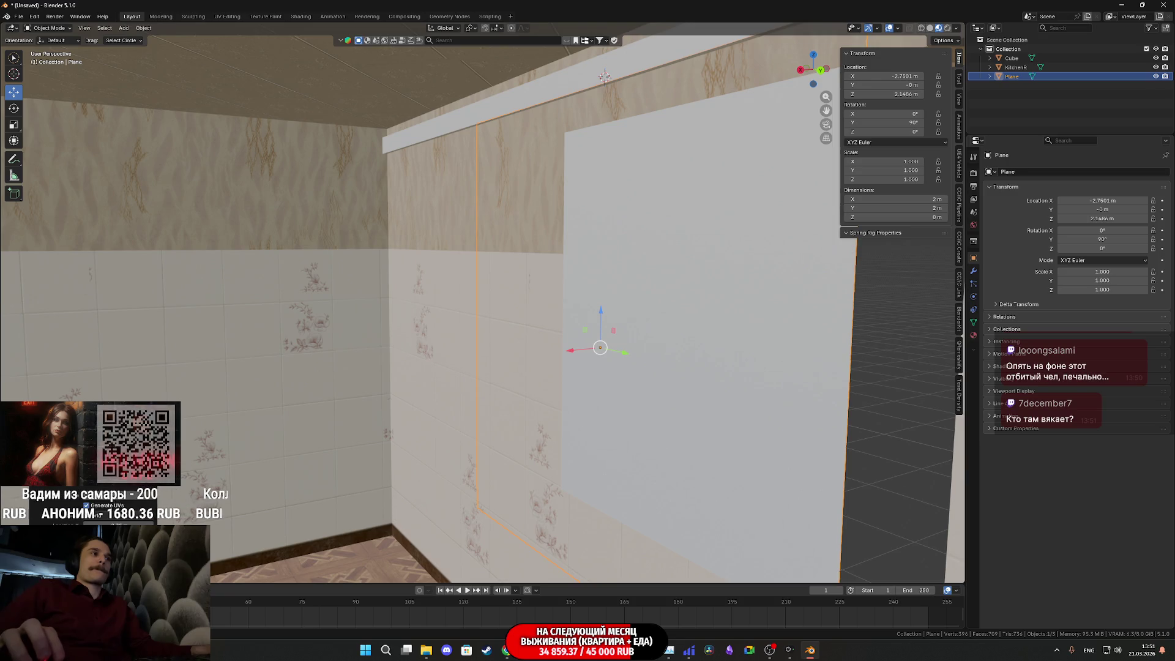
pyautogui.moveTo(416, 337); pyautogui.dragTo(439, 341, button='middle')
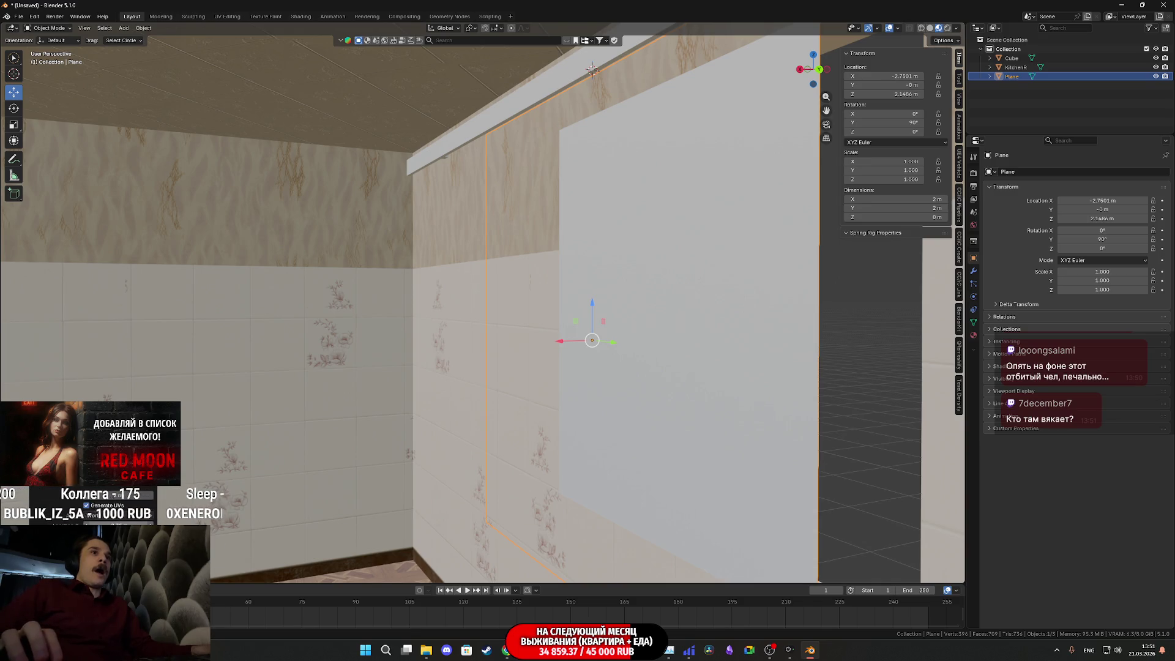
pyautogui.moveTo(884, 76); pyautogui.dragTo(900, 76)
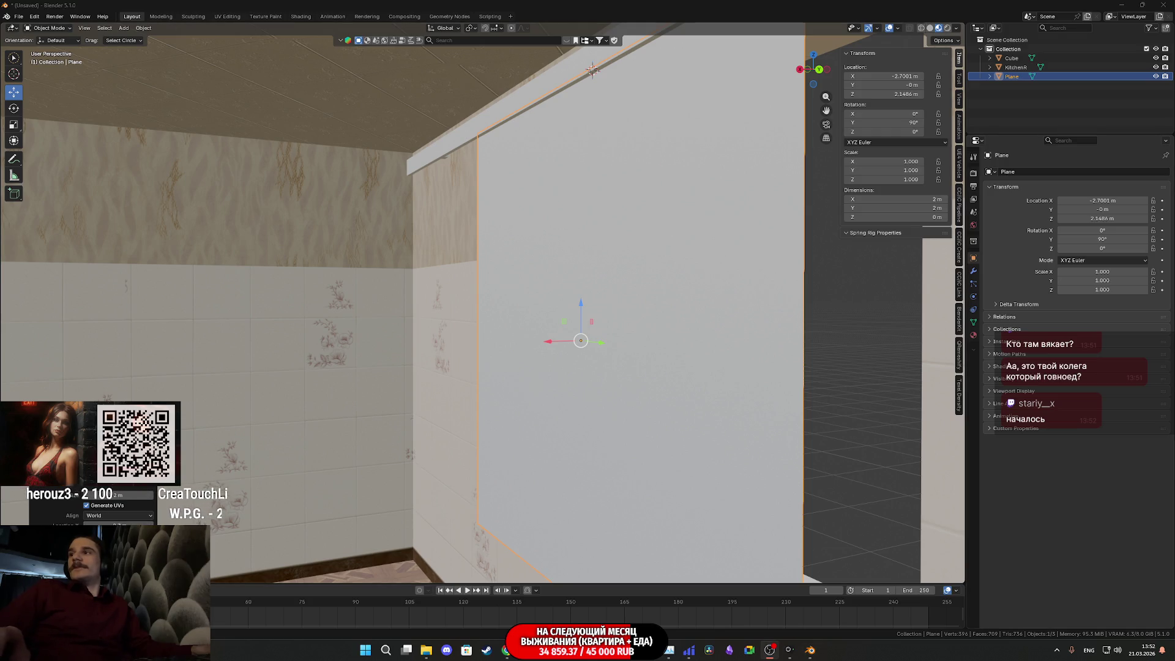
# Step: Remove a chatter's messages from the stream chat, then return to Blender
pyautogui.hotkey('alt', 'Tab')
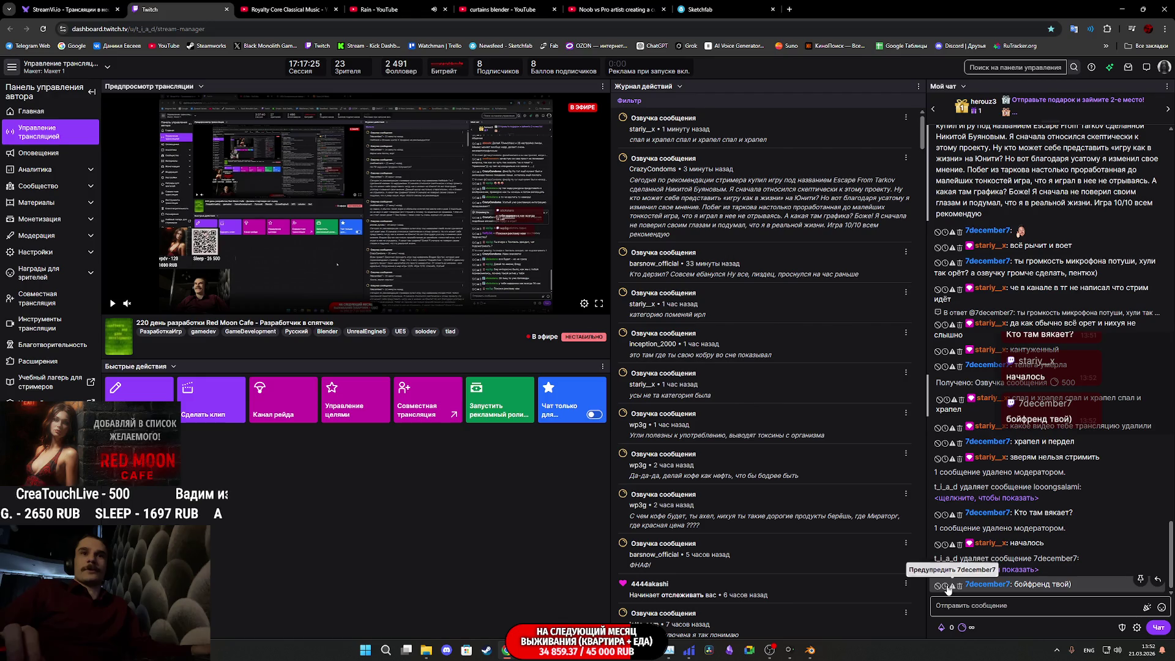
pyautogui.click(950, 587)
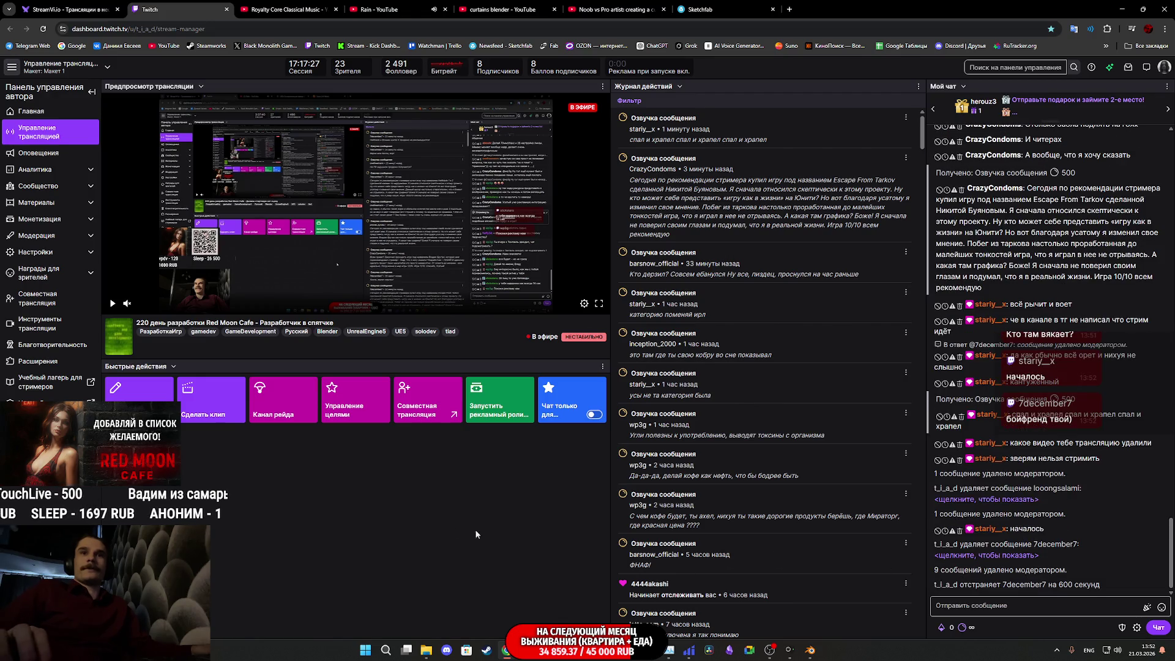
pyautogui.moveTo(546, 658)
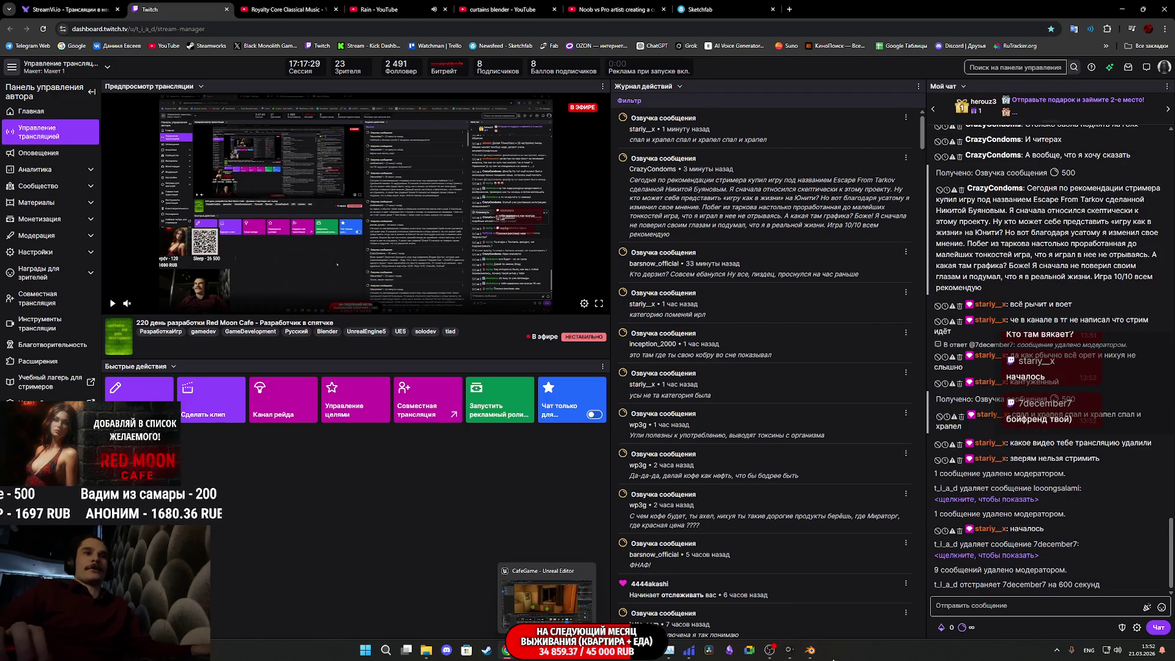
pyautogui.click(809, 650)
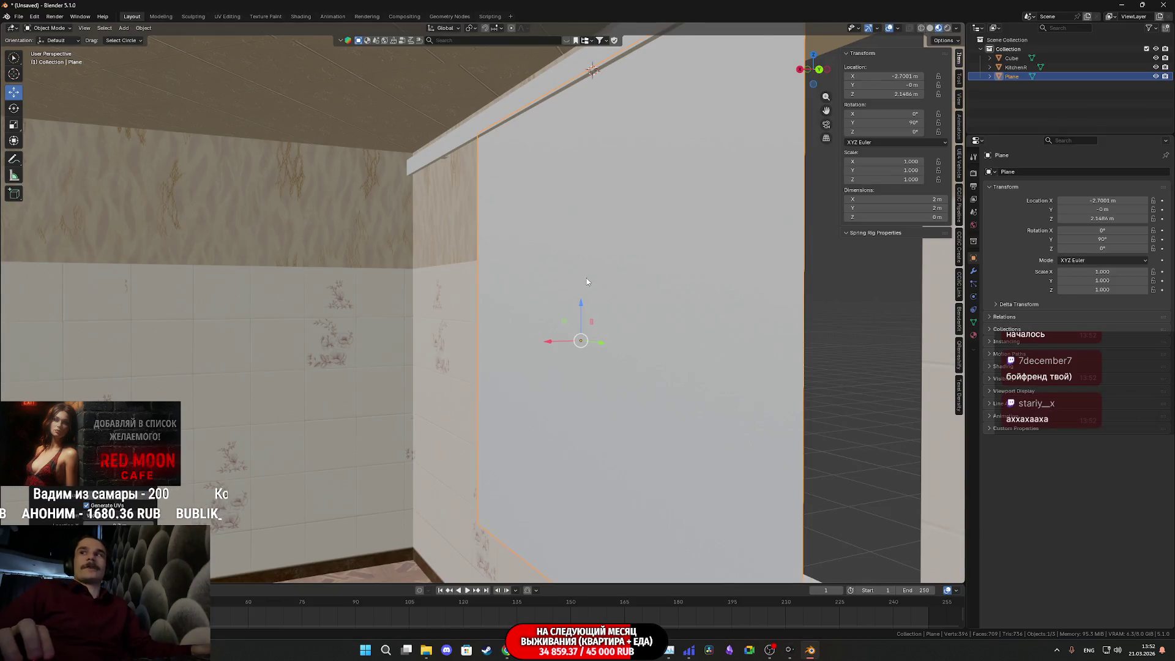
pyautogui.scroll(2, 588, 279)
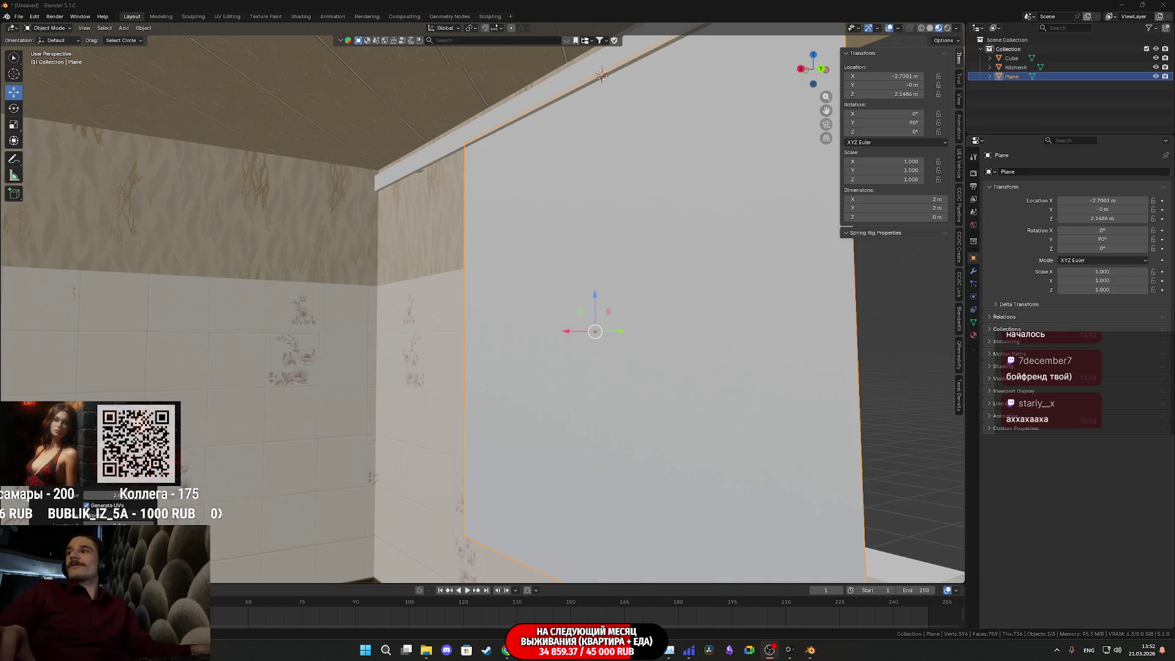
pyautogui.moveTo(595, 181)
pyautogui.mouseDown(button='middle')
pyautogui.moveTo(527, 202)
pyautogui.moveTo(529, 218)
pyautogui.moveTo(509, 202)
pyautogui.moveTo(548, 217)
pyautogui.mouseUp(button='middle')
pyautogui.scroll(2, 547, 218)
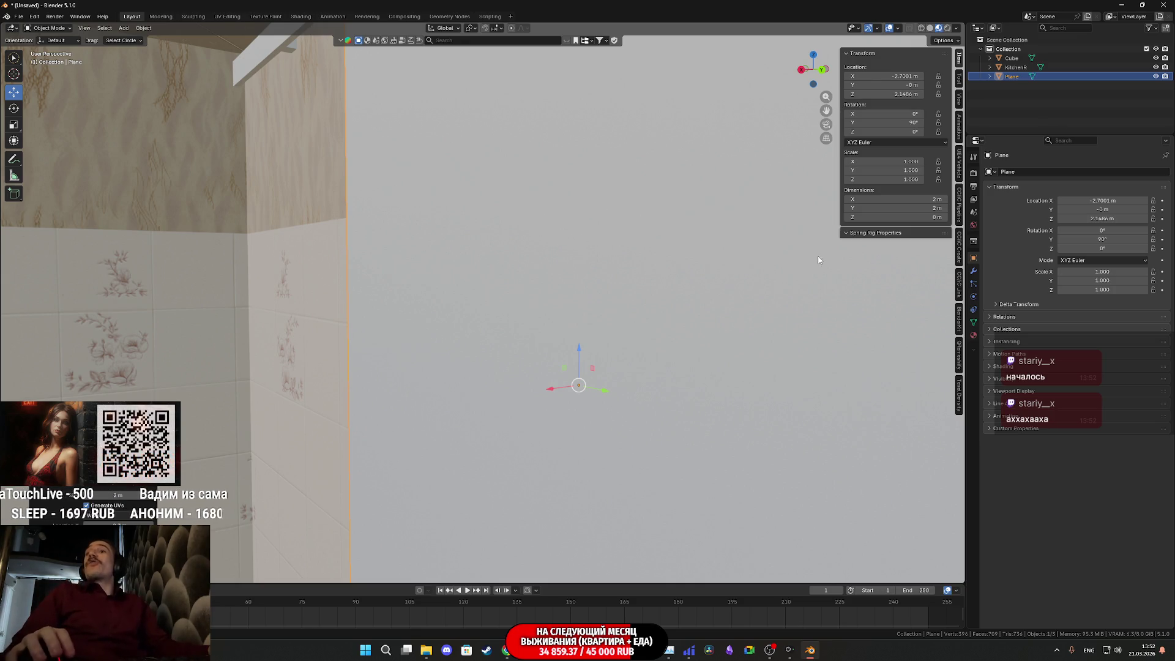
pyautogui.moveTo(609, 216)
pyautogui.mouseDown(button='middle')
pyautogui.moveTo(574, 183)
pyautogui.moveTo(621, 198)
pyautogui.moveTo(641, 187)
pyautogui.moveTo(576, 199)
pyautogui.moveTo(644, 292)
pyautogui.moveTo(630, 148)
pyautogui.moveTo(632, 245)
pyautogui.moveTo(618, 269)
pyautogui.mouseUp(button='middle')
pyautogui.press('Tab')
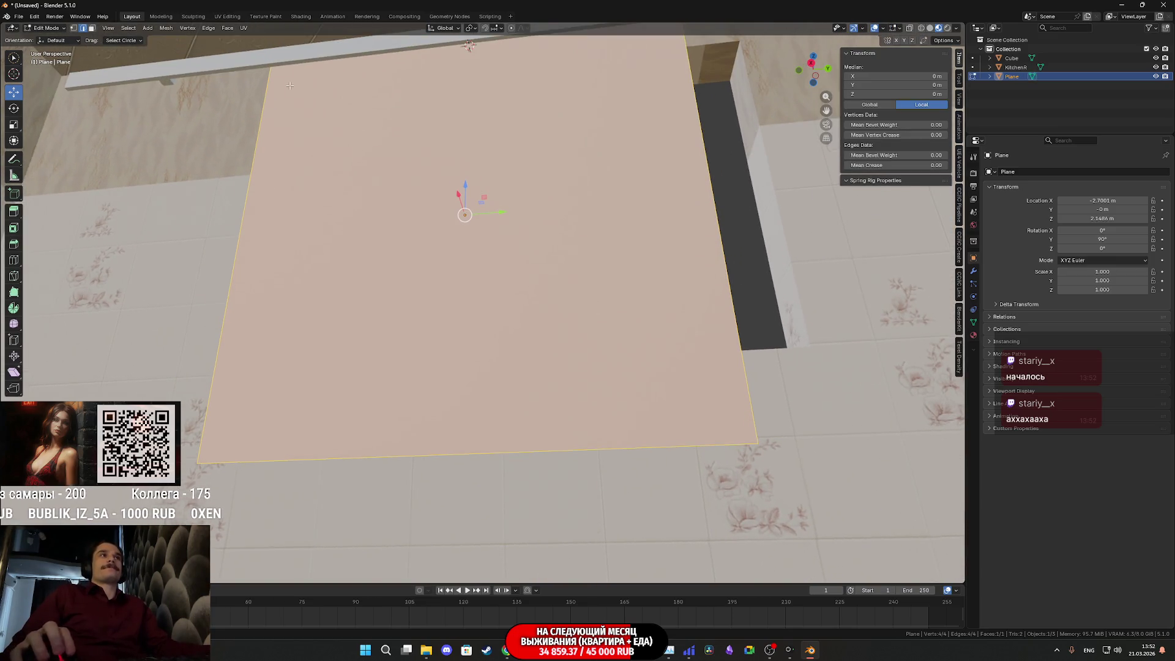
# Step: Select only the plane's bottom edge and orbit to face the wall
pyautogui.click(401, 455)
pyautogui.moveTo(401, 455); pyautogui.dragTo(477, 362, button='middle')
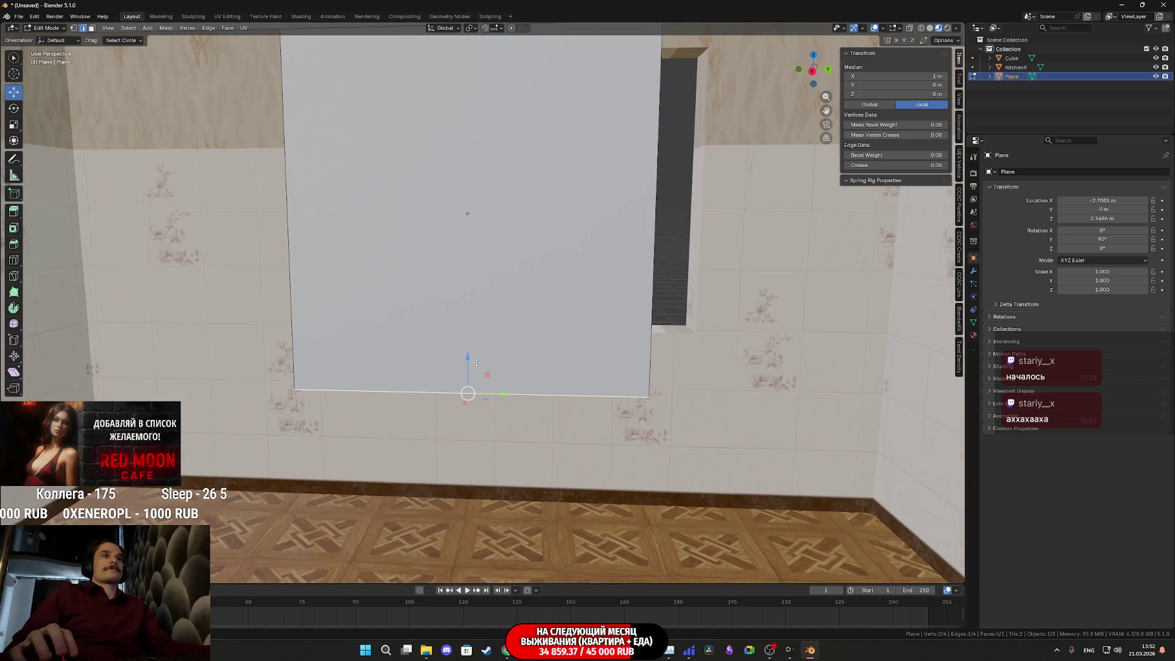
pyautogui.moveTo(730, 653)
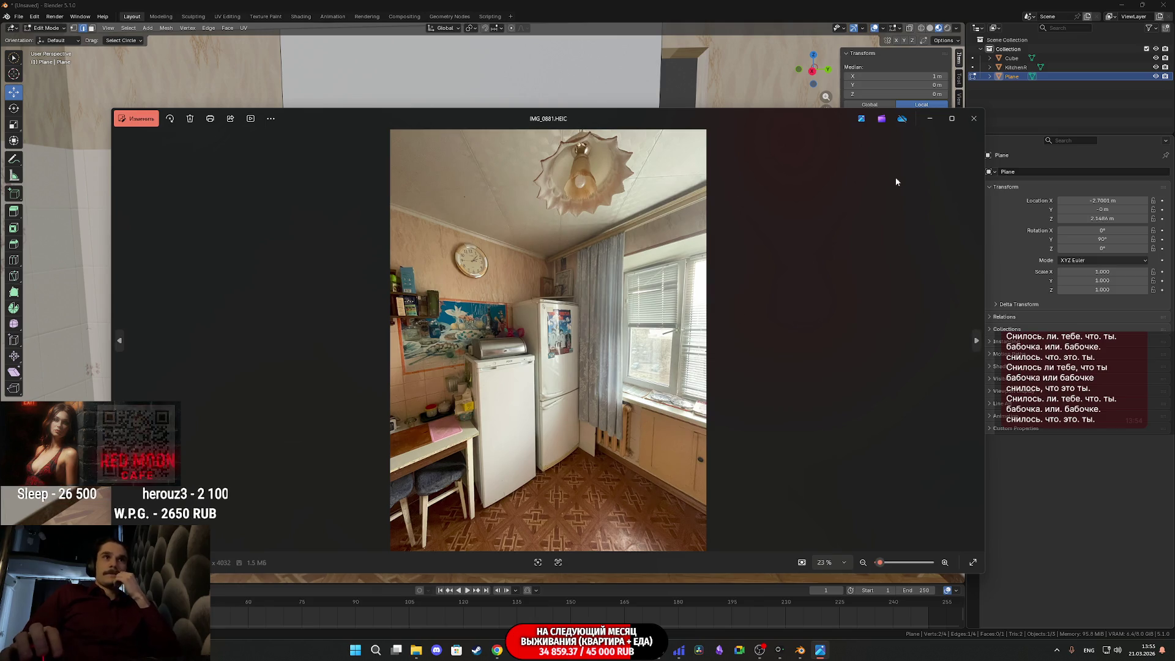
# Step: Close the reference photo and lower the bottom edge by -0.3386 m on Z
pyautogui.click(977, 121)
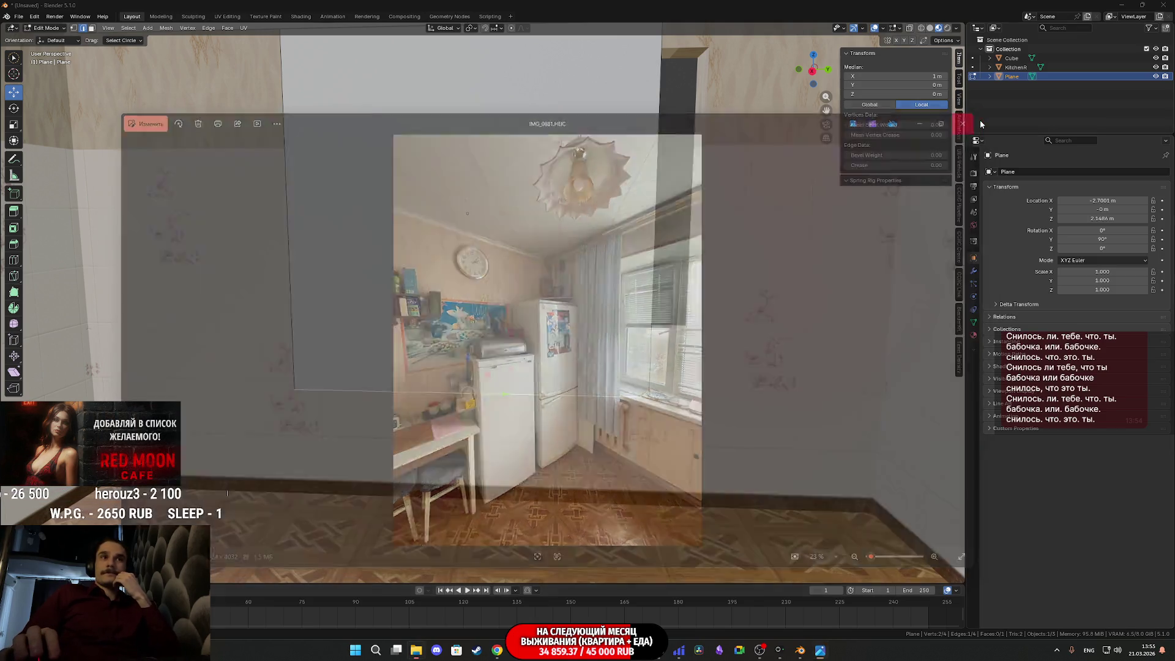
pyautogui.moveTo(469, 361); pyautogui.dragTo(467, 421)
# Step: Zoom and orbit to check the lowered curtain edge against the walls, then open UV Editing
pyautogui.scroll(5, 465, 421)
pyautogui.scroll(-5, 462, 422)
pyautogui.scroll(6, 458, 420)
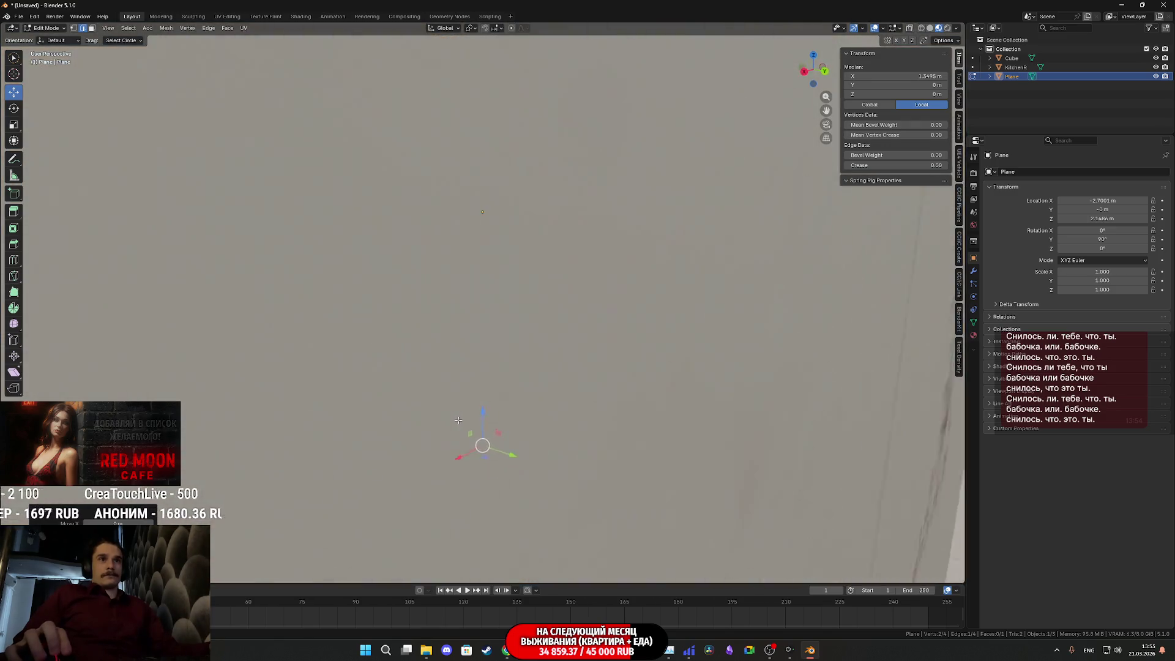
pyautogui.scroll(-6, 457, 421)
pyautogui.moveTo(457, 420)
pyautogui.mouseDown(button='middle')
pyautogui.moveTo(583, 331)
pyautogui.moveTo(511, 297)
pyautogui.moveTo(551, 333)
pyautogui.moveTo(532, 382)
pyautogui.mouseUp(button='middle')
pyautogui.scroll(5, 539, 319)
pyautogui.scroll(-5, 510, 297)
pyautogui.scroll(3, 531, 382)
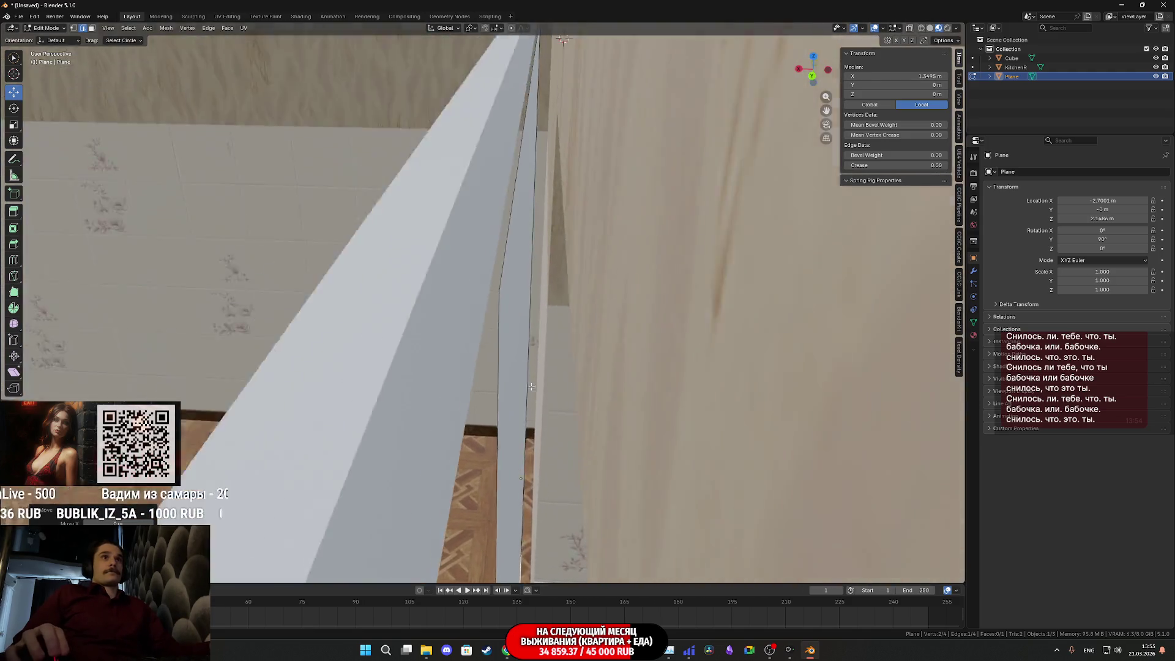
pyautogui.scroll(4, 531, 382)
pyautogui.scroll(-5, 528, 383)
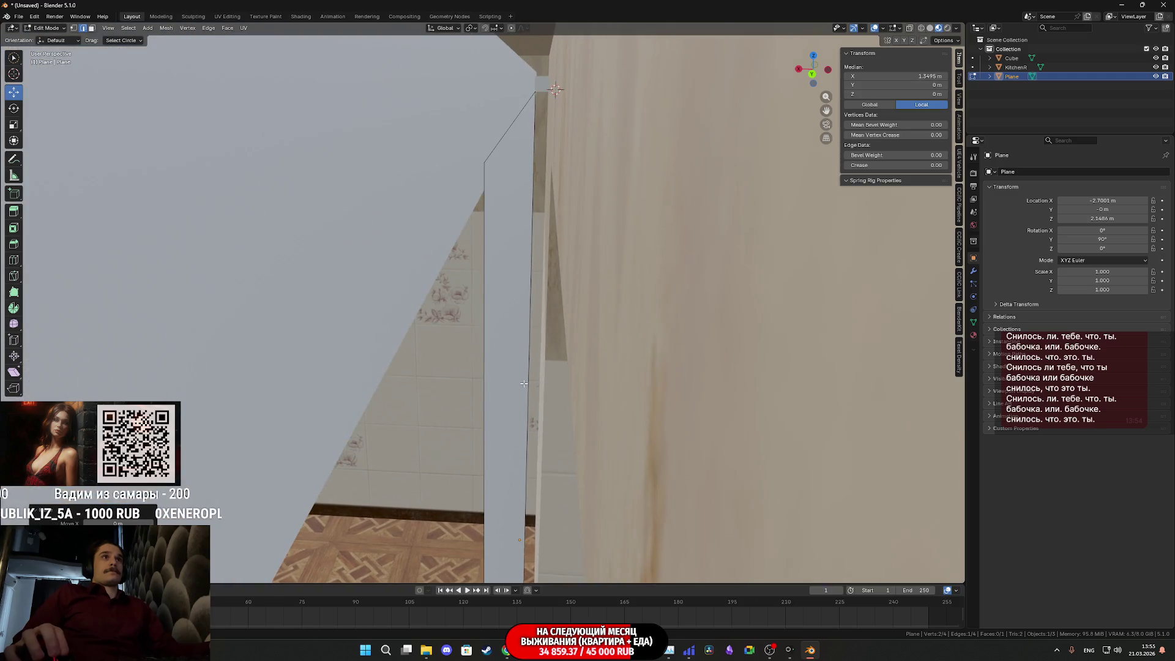
pyautogui.moveTo(526, 164); pyautogui.dragTo(587, 245, button='middle')
pyautogui.scroll(5, 615, 283)
pyautogui.scroll(5, 622, 262)
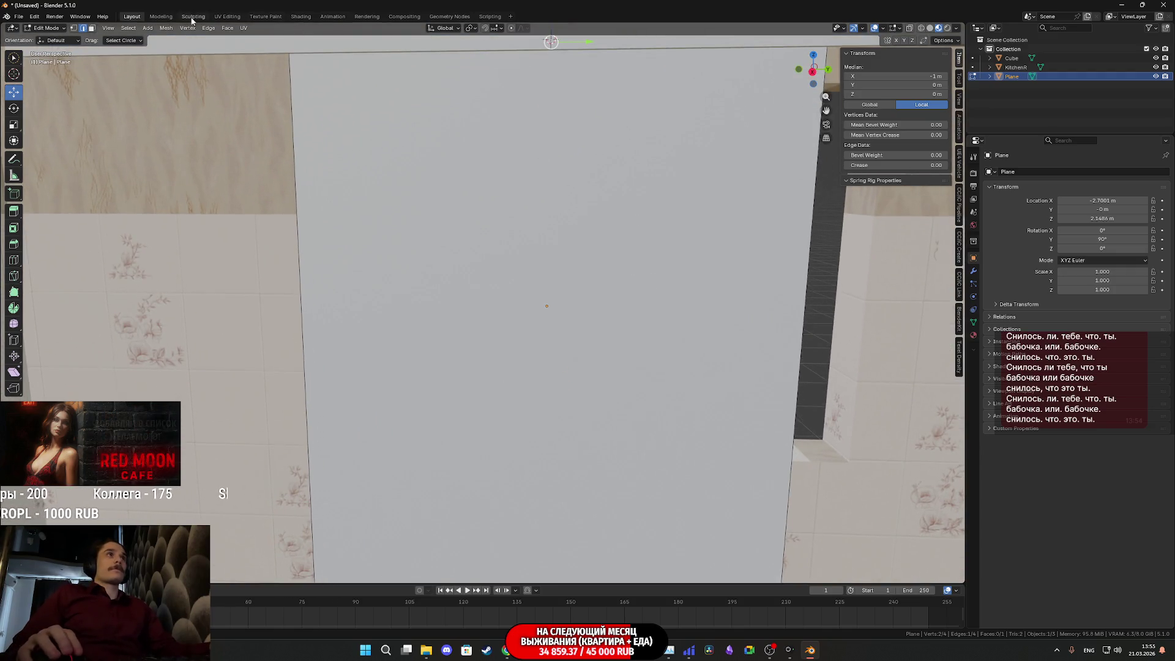
pyautogui.click(227, 16)
# Step: Select the curtain plane's face, orbit to a front view, and bring up the UV unwrap menu
pyautogui.scroll(10, 755, 303)
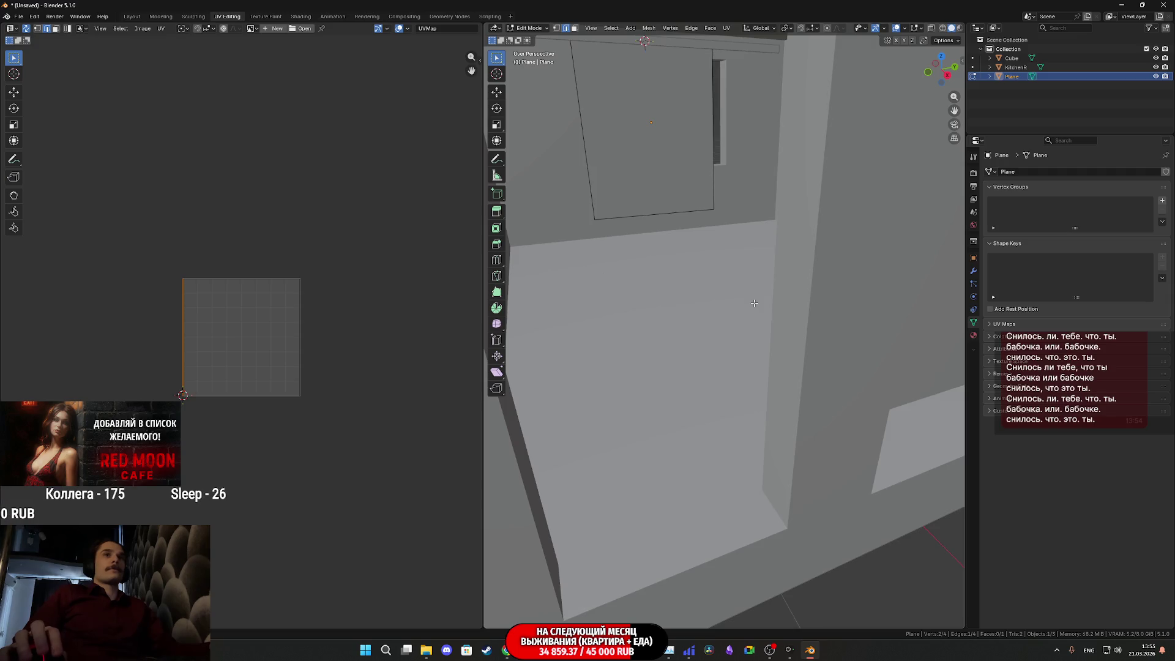
pyautogui.moveTo(771, 321); pyautogui.dragTo(583, 113, button='middle')
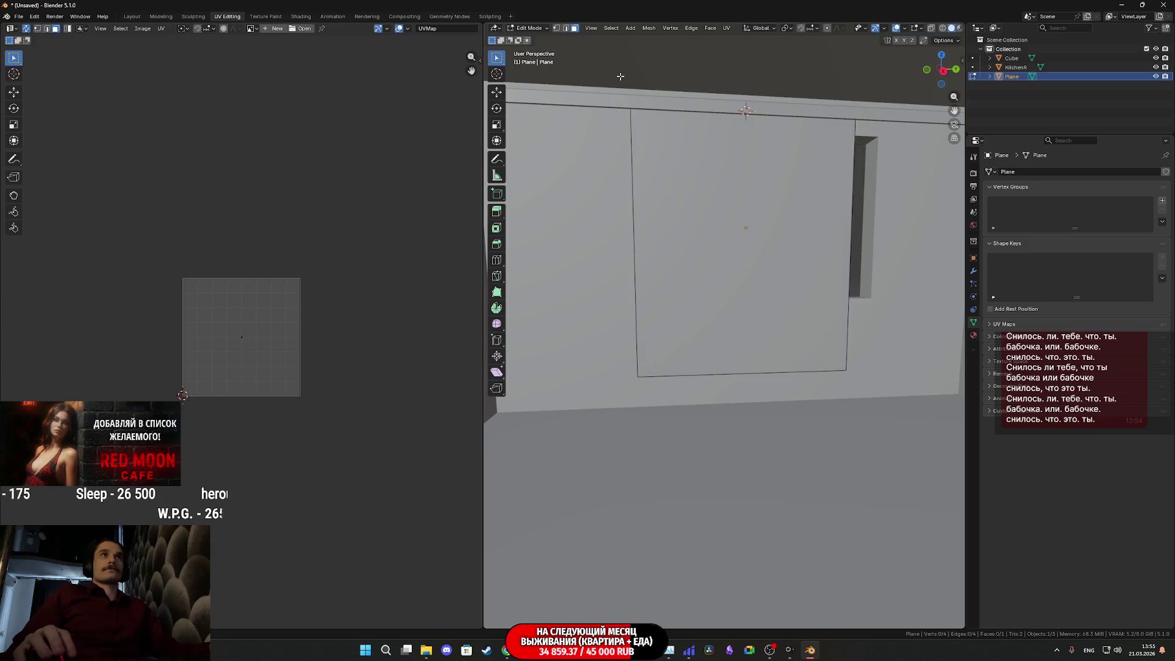
pyautogui.click(753, 232)
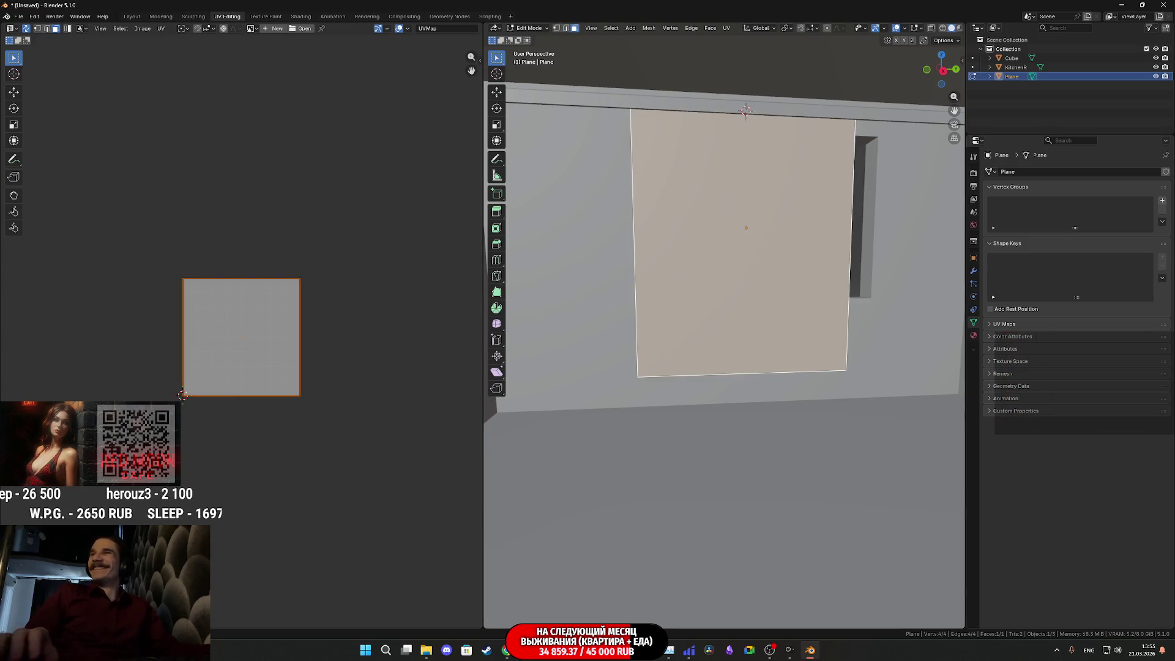
pyautogui.moveTo(655, 242)
pyautogui.mouseDown(button='middle')
pyautogui.moveTo(704, 255)
pyautogui.moveTo(638, 284)
pyautogui.mouseUp(button='middle')
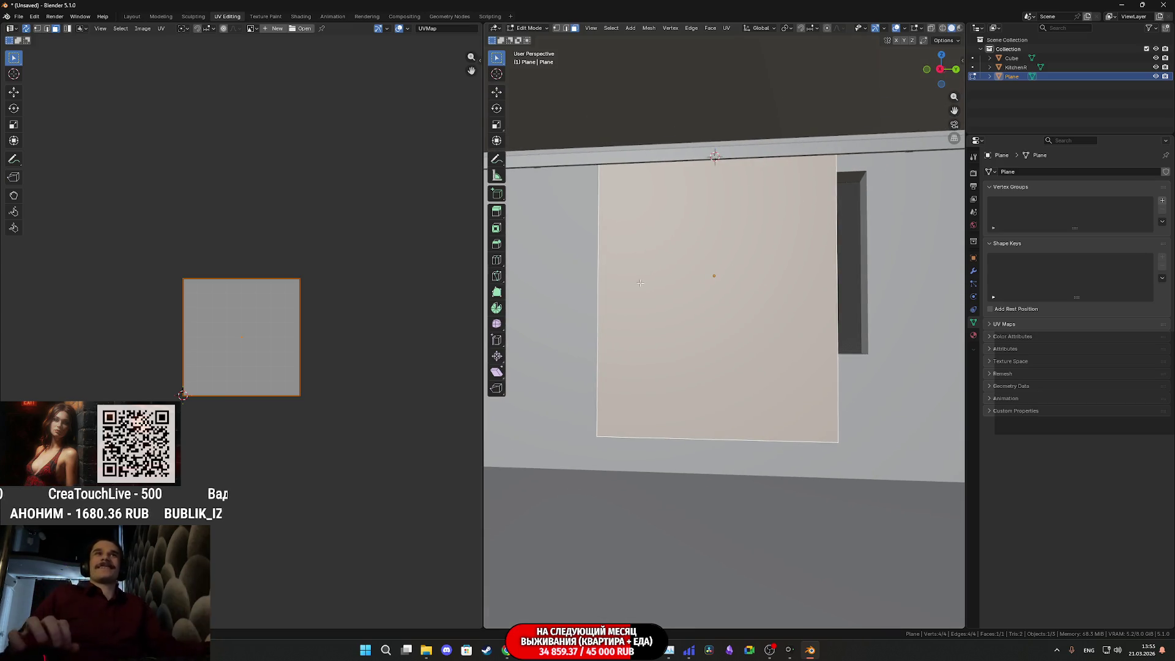
pyautogui.moveTo(686, 166)
pyautogui.mouseDown(button='middle')
pyautogui.moveTo(734, 211)
pyautogui.moveTo(720, 220)
pyautogui.moveTo(783, 204)
pyautogui.moveTo(705, 225)
pyautogui.mouseUp(button='middle')
pyautogui.scroll(2, 714, 229)
pyautogui.scroll(-2, 767, 212)
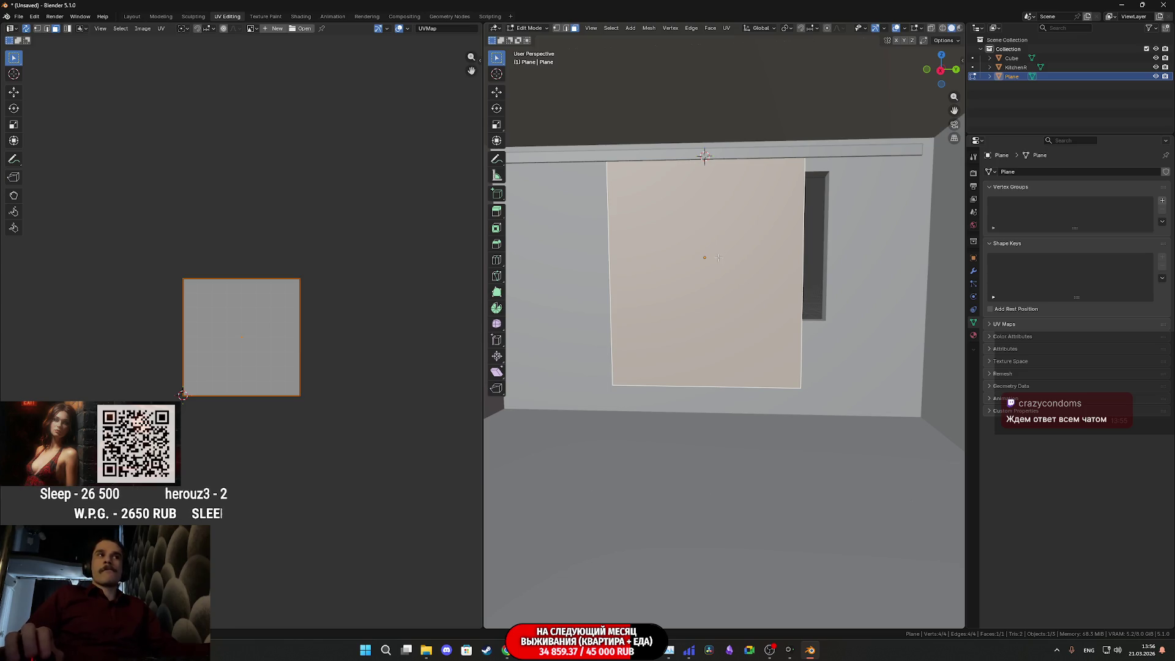
pyautogui.click(727, 29)
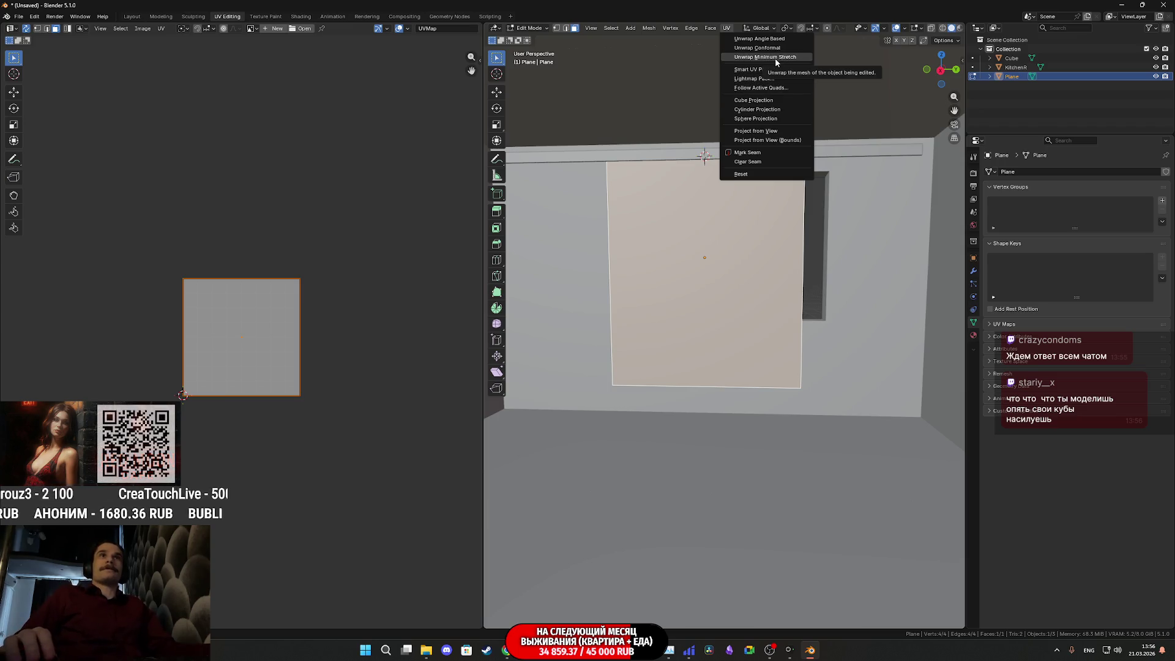
# Step: Re-unwrap the curtain plane and scale its UV island to 0.5
pyautogui.click(773, 41)
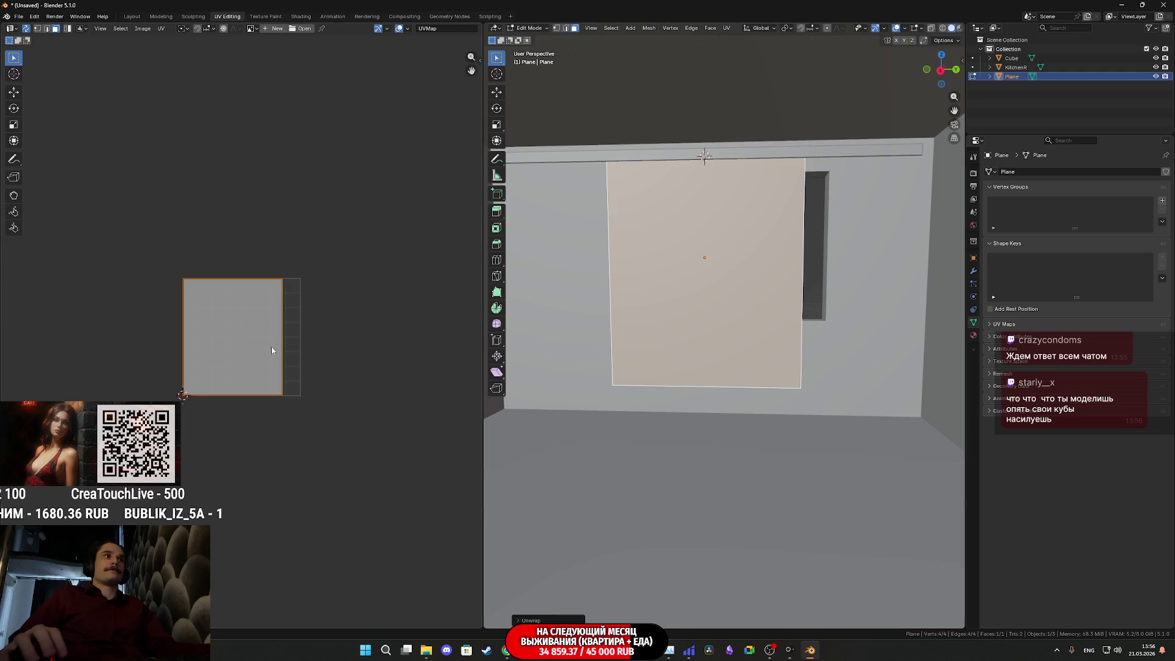
pyautogui.scroll(3, 273, 350)
pyautogui.click(13, 91)
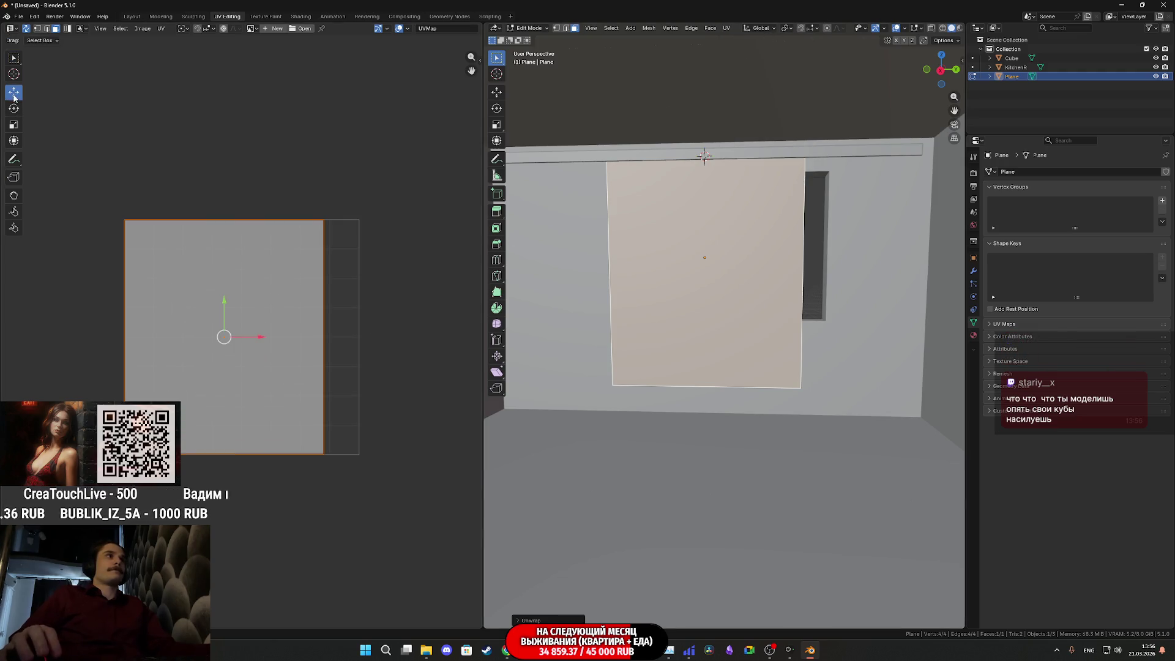
pyautogui.write('s')
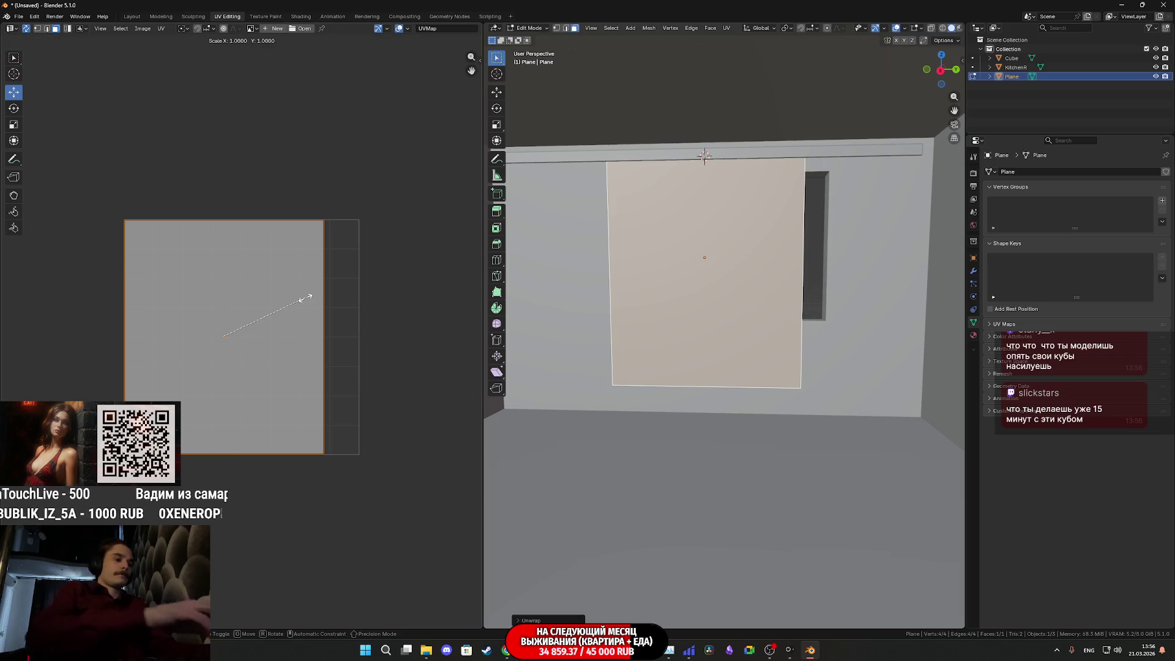
pyautogui.write('0.5')
pyautogui.press('Return')
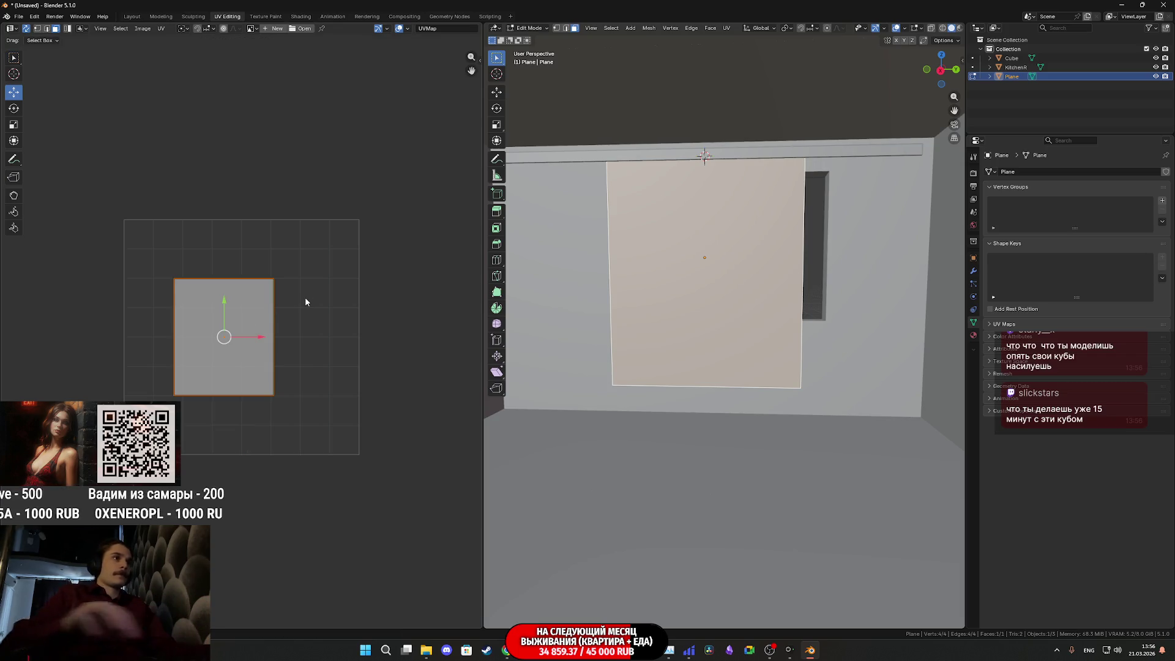
# Step: Move the halved UV island into the upper-left corner of the UV square
pyautogui.scroll(3, 250, 320)
pyautogui.scroll(-1, 295, 341)
pyautogui.moveTo(295, 341); pyautogui.dragTo(317, 370, button='middle')
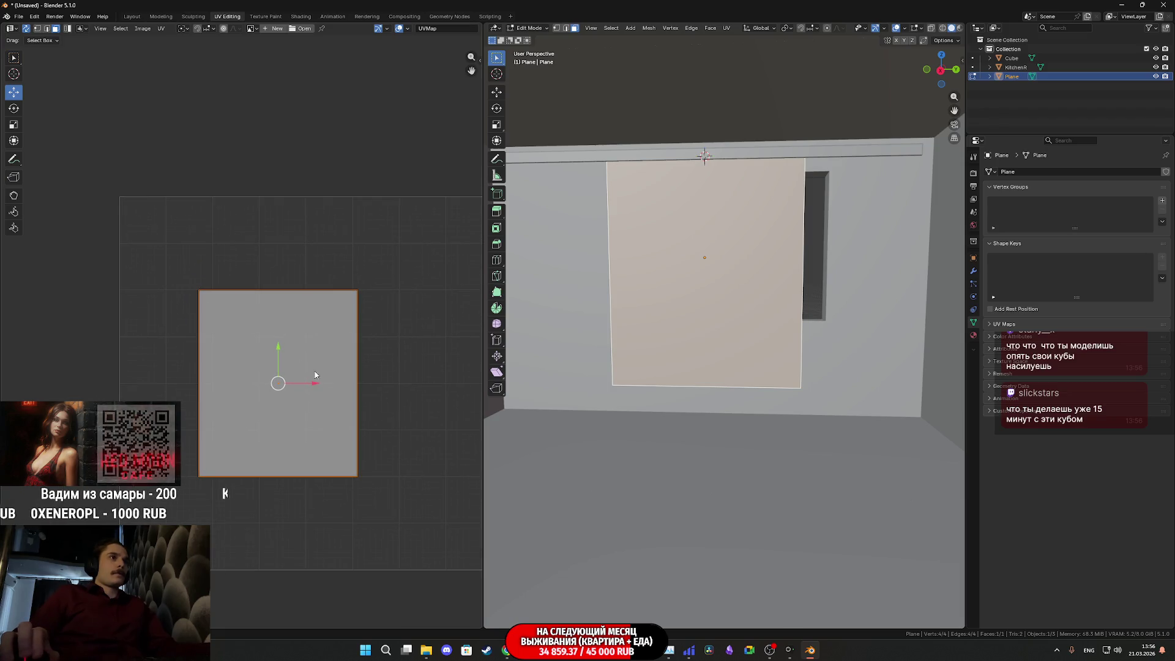
pyautogui.press('g')
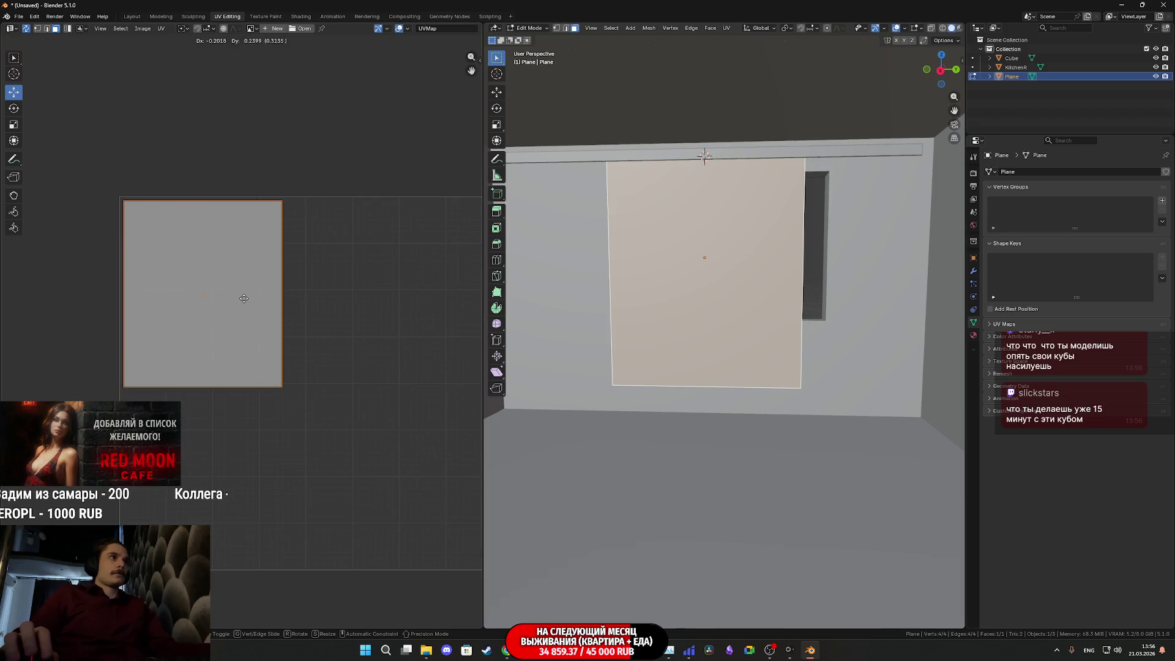
pyautogui.click(244, 299)
pyautogui.scroll(3, 245, 303)
pyautogui.scroll(3, 278, 322)
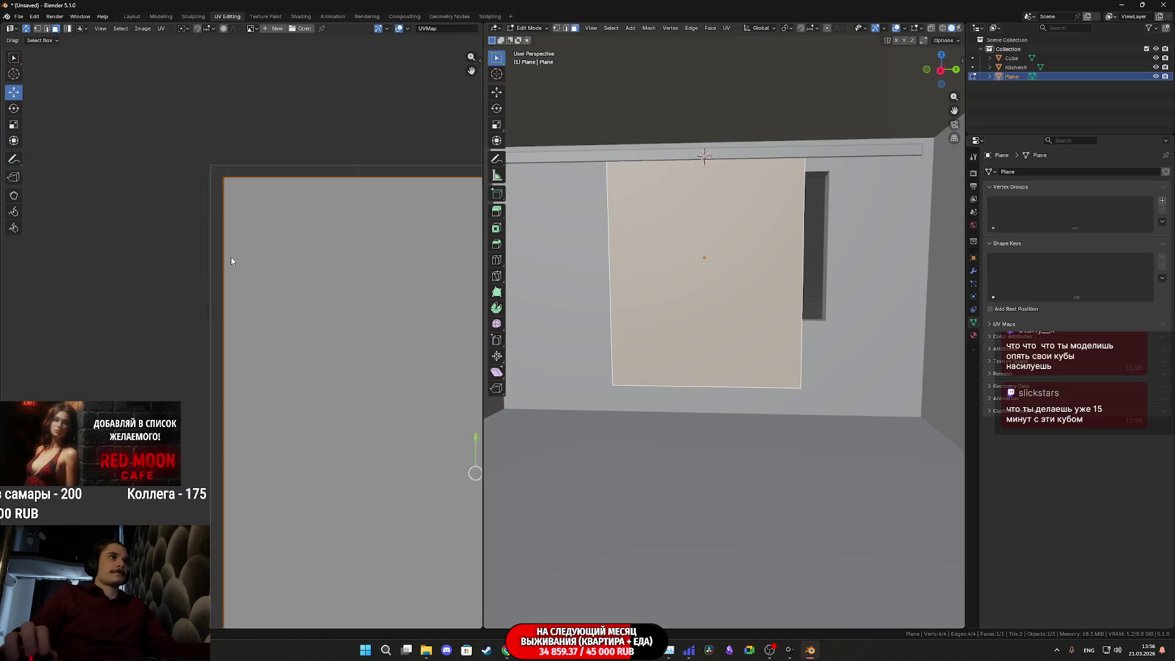
pyautogui.moveTo(273, 265); pyautogui.dragTo(288, 347, button='middle')
pyautogui.press('g')
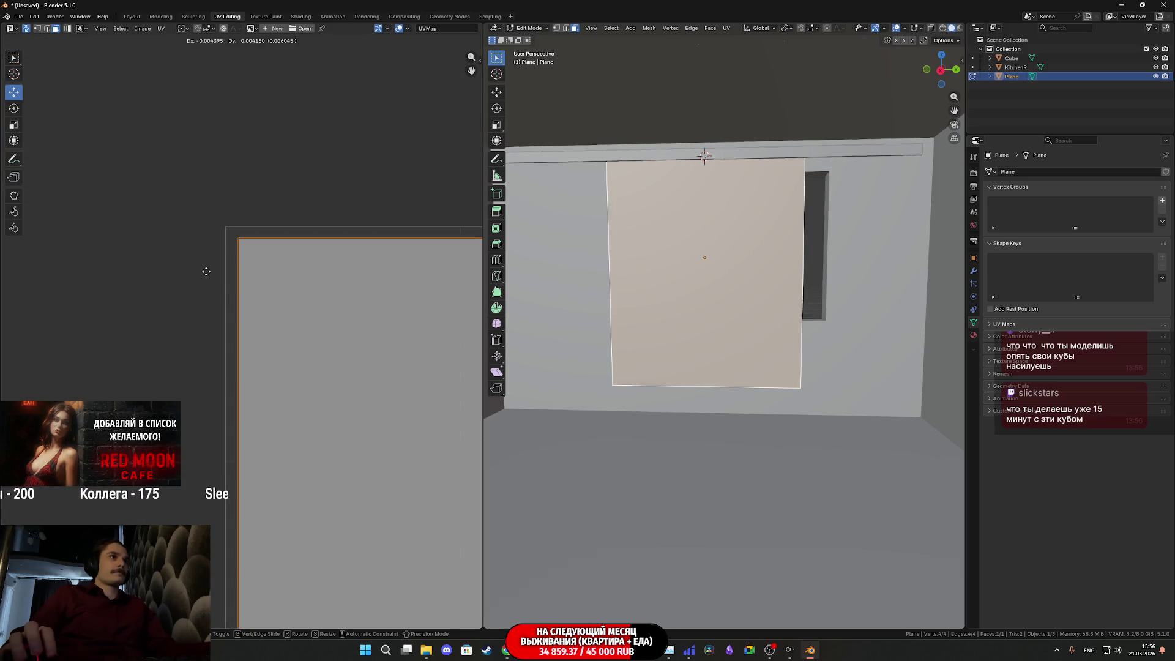
pyautogui.click(217, 286)
pyautogui.scroll(-3, 288, 337)
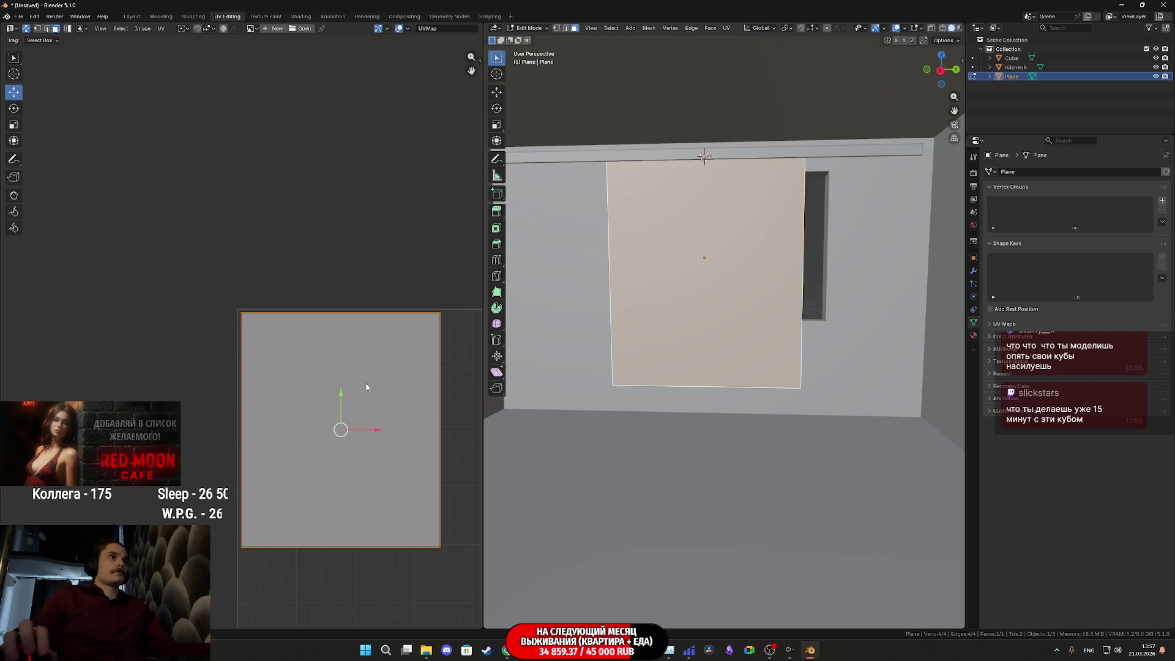
pyautogui.moveTo(361, 388); pyautogui.dragTo(242, 262, button='middle')
pyautogui.scroll(-4, 275, 294)
pyautogui.moveTo(309, 325); pyautogui.dragTo(284, 310, button='middle')
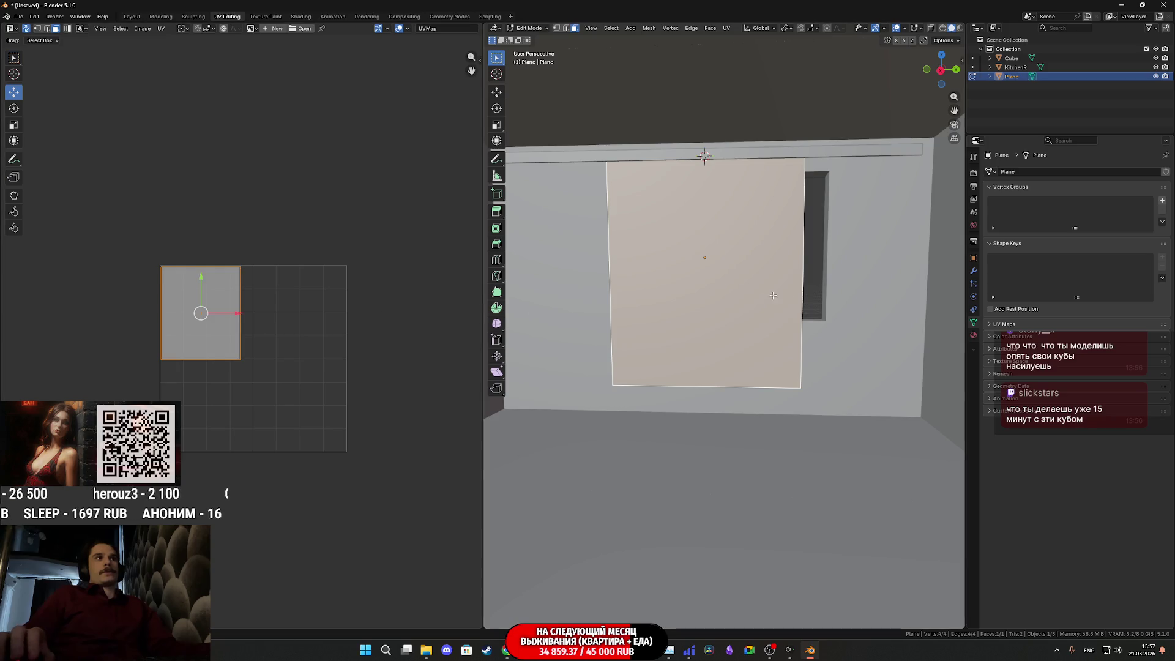
# Step: Orbit the viewport to see the curtain plane in perspective and bring up its face operations
pyautogui.moveTo(692, 295); pyautogui.dragTo(697, 314, button='middle')
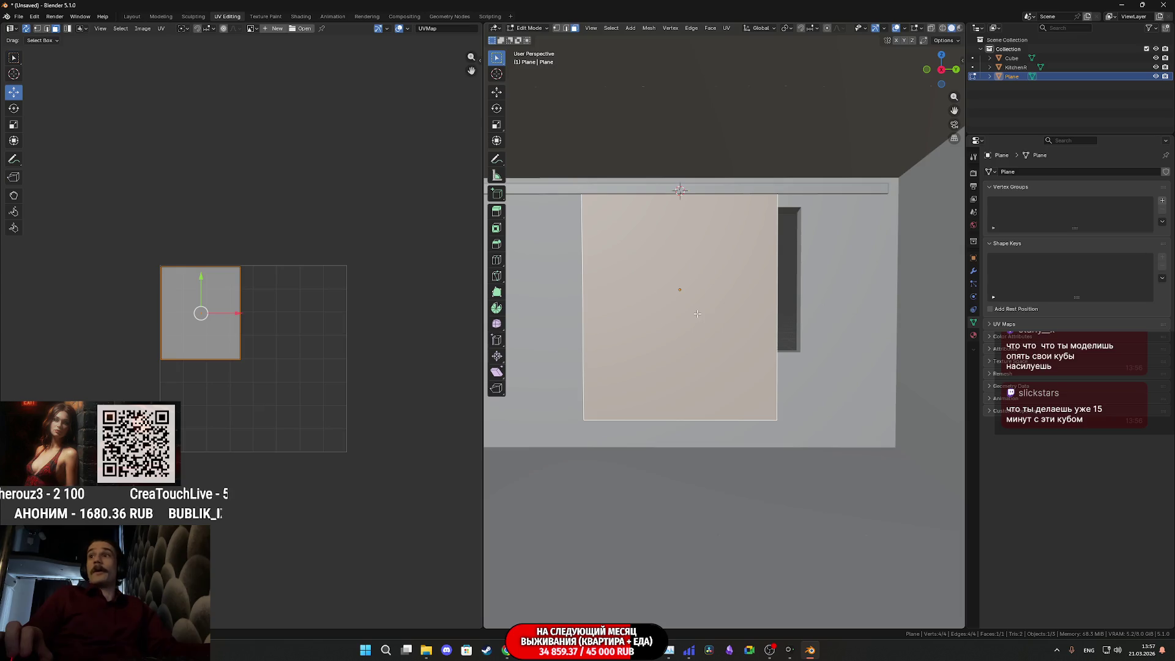
pyautogui.scroll(1, 698, 314)
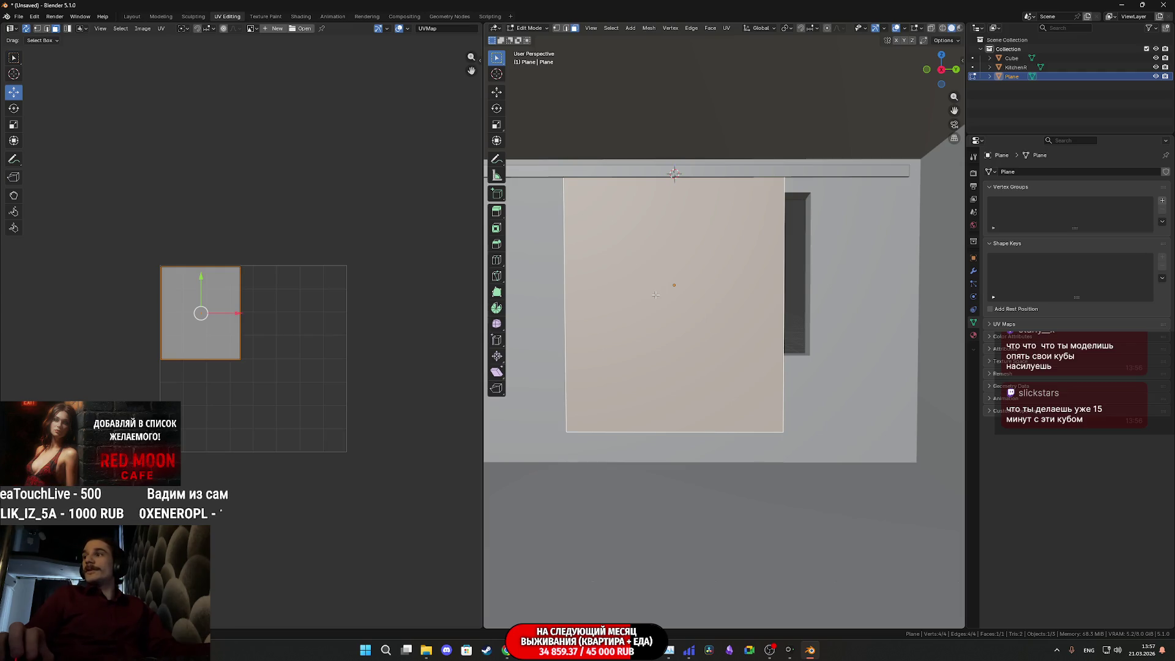
pyautogui.scroll(1, 691, 300)
pyautogui.moveTo(690, 301); pyautogui.dragTo(698, 302, button='middle')
pyautogui.rightClick(694, 300)
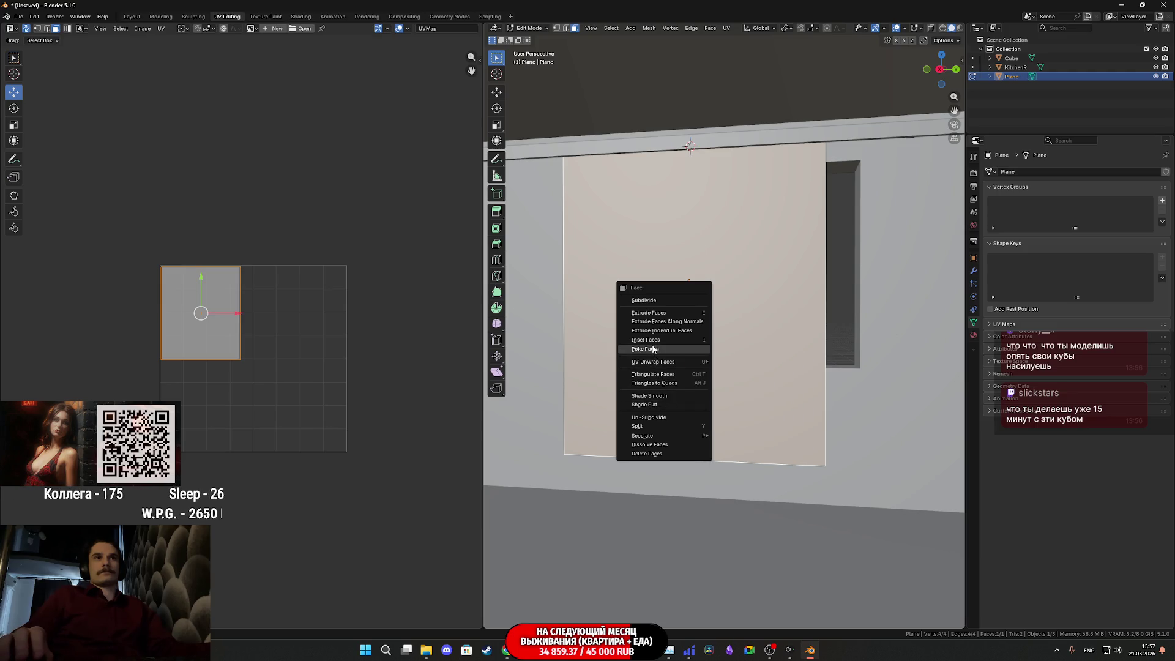
# Step: Subdivide the curtain plane face, settling the Number of Cuts at 35 after trying 50 and 25
pyautogui.click(644, 301)
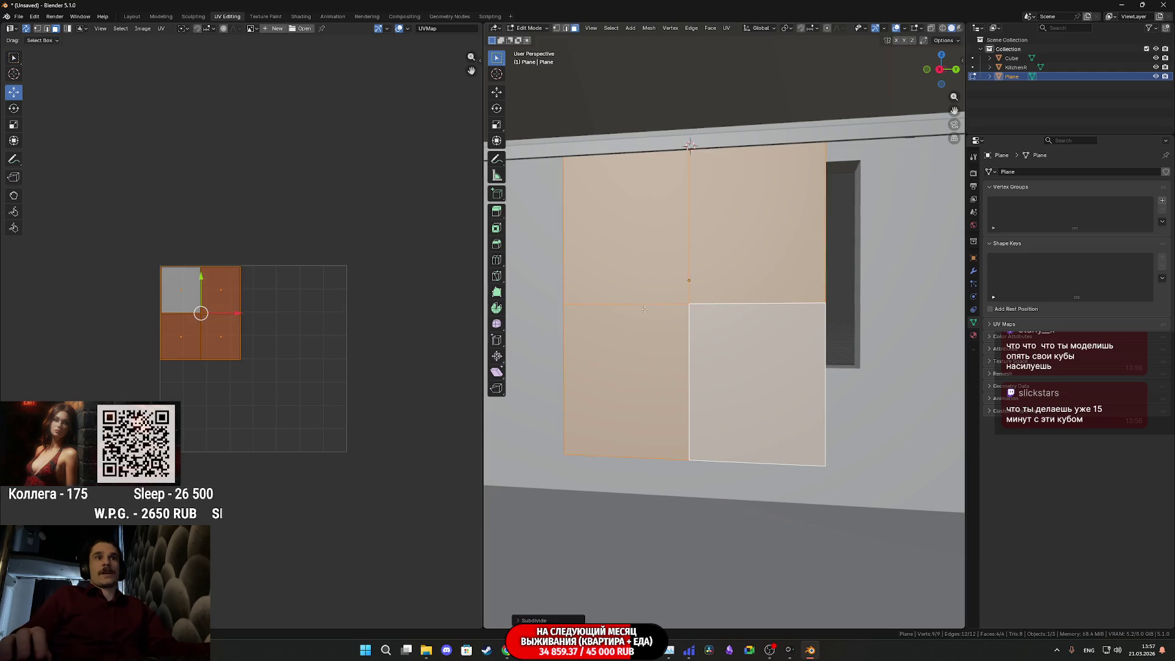
pyautogui.click(526, 620)
pyautogui.click(633, 557)
pyautogui.moveTo(601, 557); pyautogui.dragTo(633, 557)
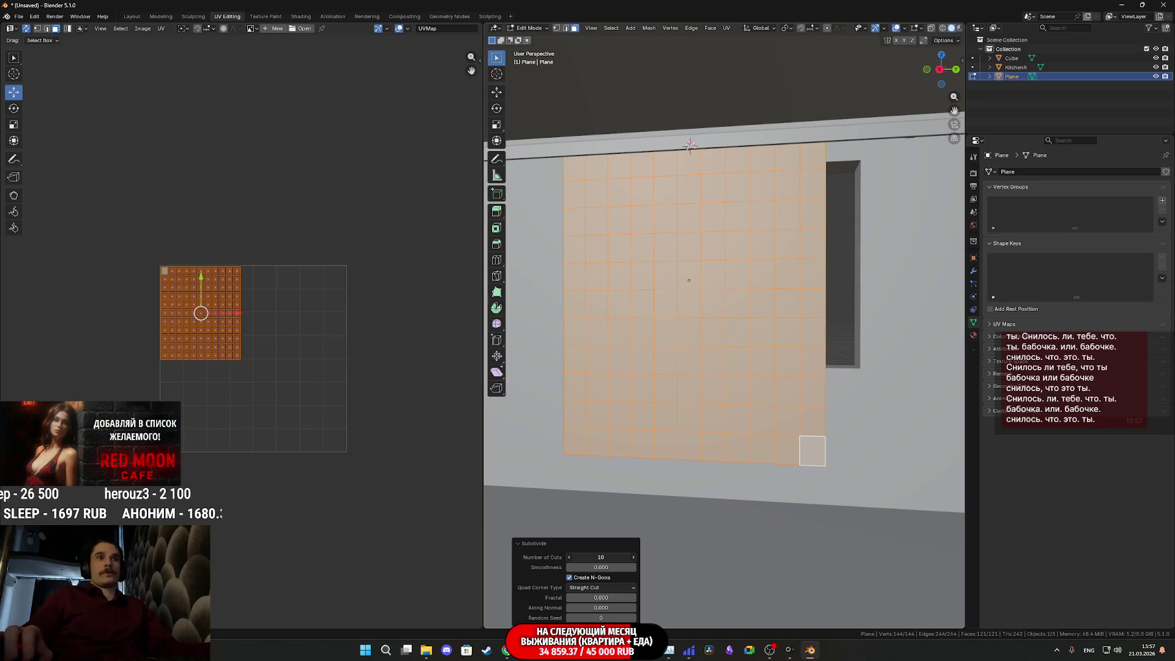
pyautogui.click(607, 557)
pyautogui.write('50')
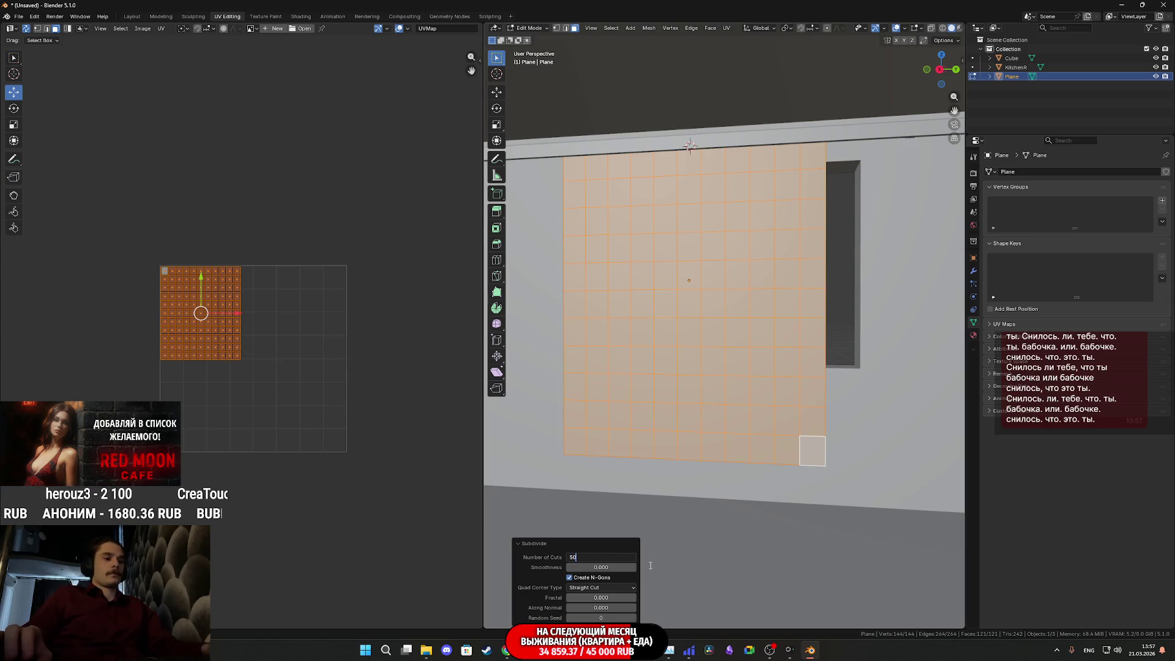
pyautogui.write('25')
pyautogui.press('Return')
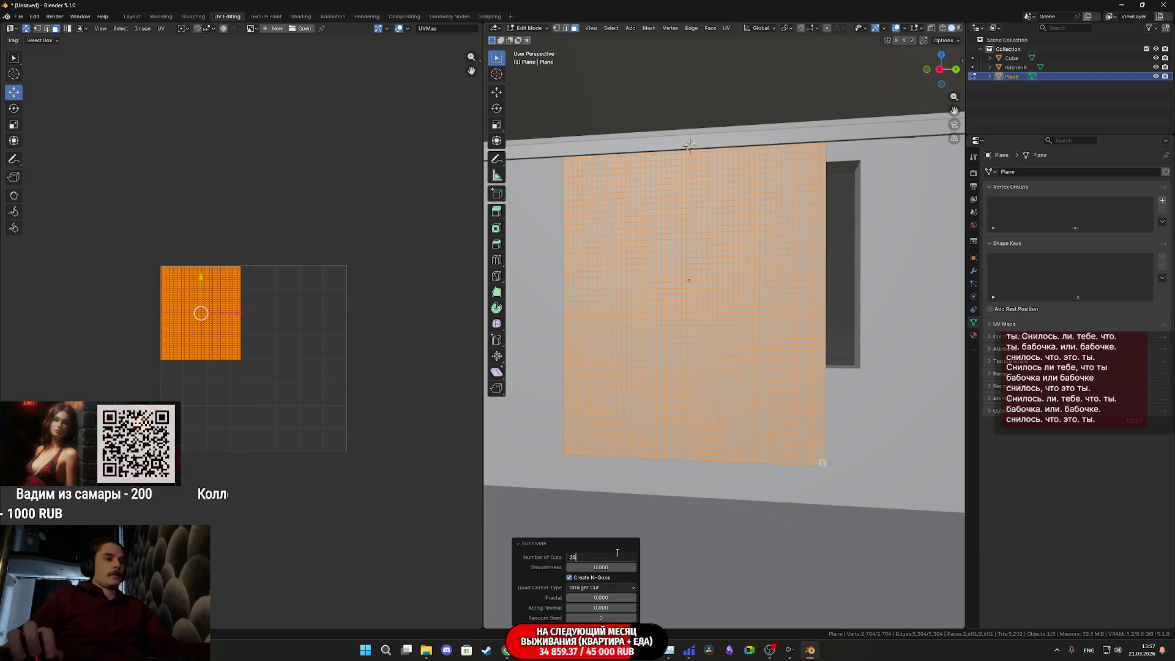
pyautogui.press('Return')
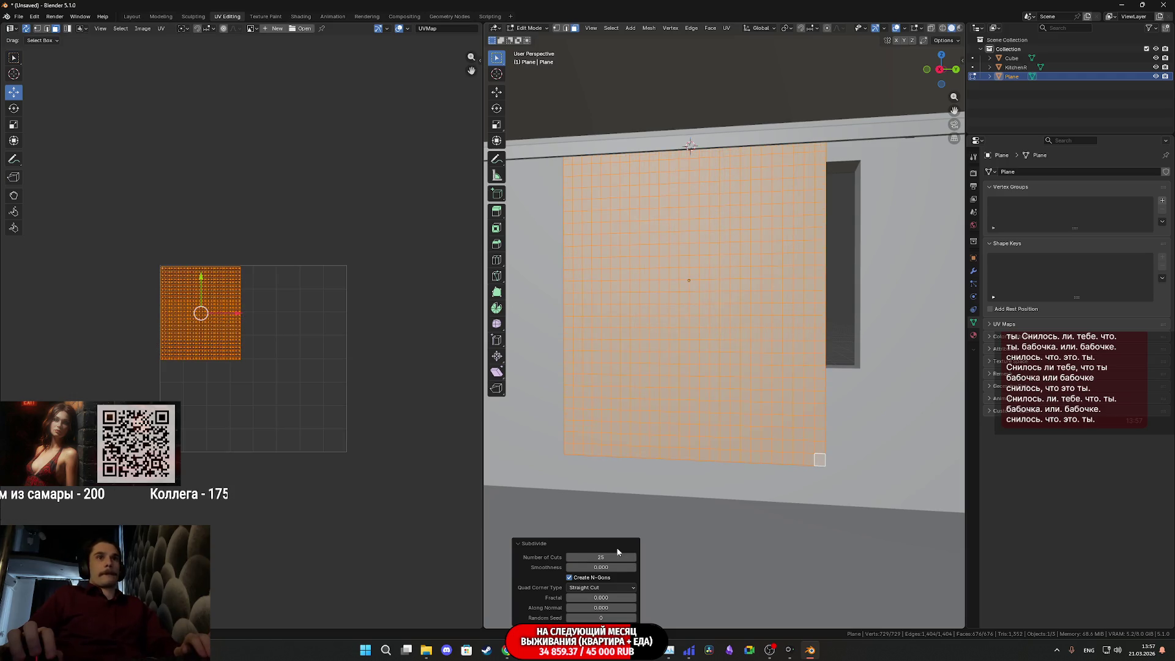
pyautogui.click(602, 557)
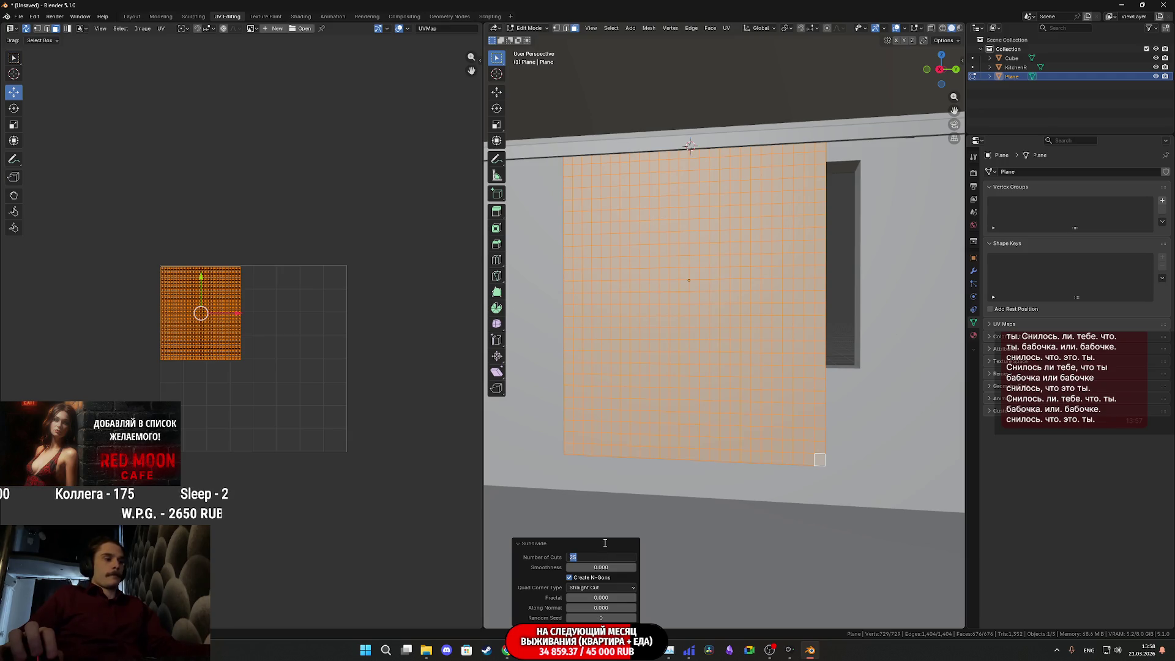
pyautogui.write('35')
pyautogui.press('Return')
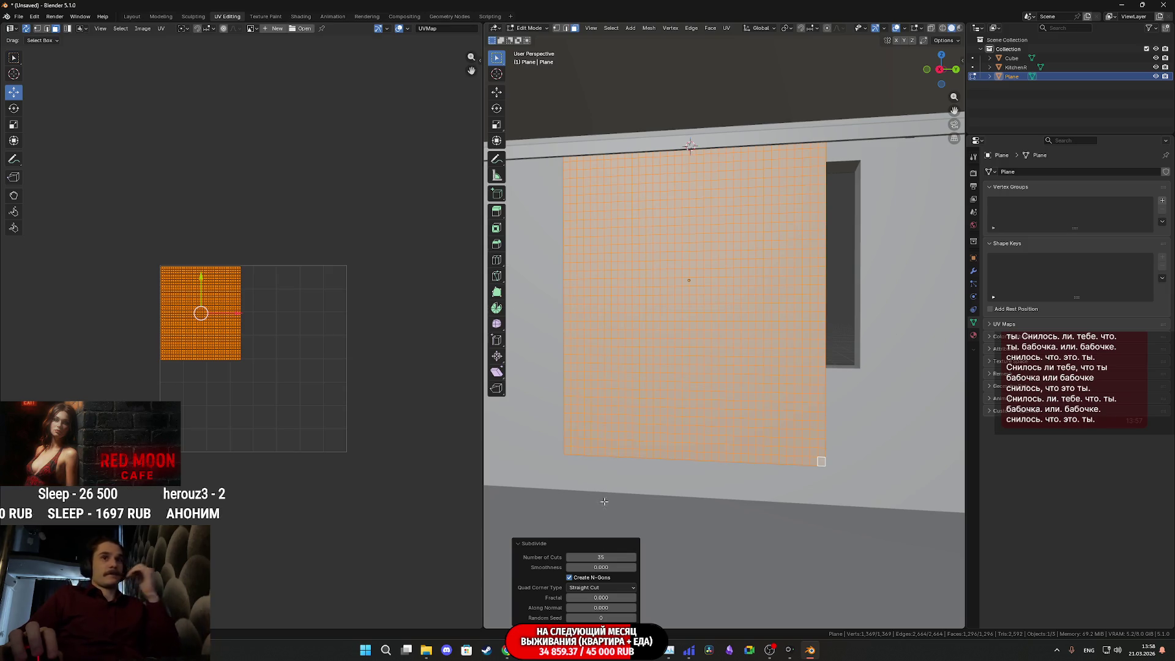
pyautogui.moveTo(709, 255)
pyautogui.mouseDown(button='middle')
pyautogui.moveTo(692, 343)
pyautogui.moveTo(618, 420)
pyautogui.moveTo(934, 455)
pyautogui.mouseUp(button='middle')
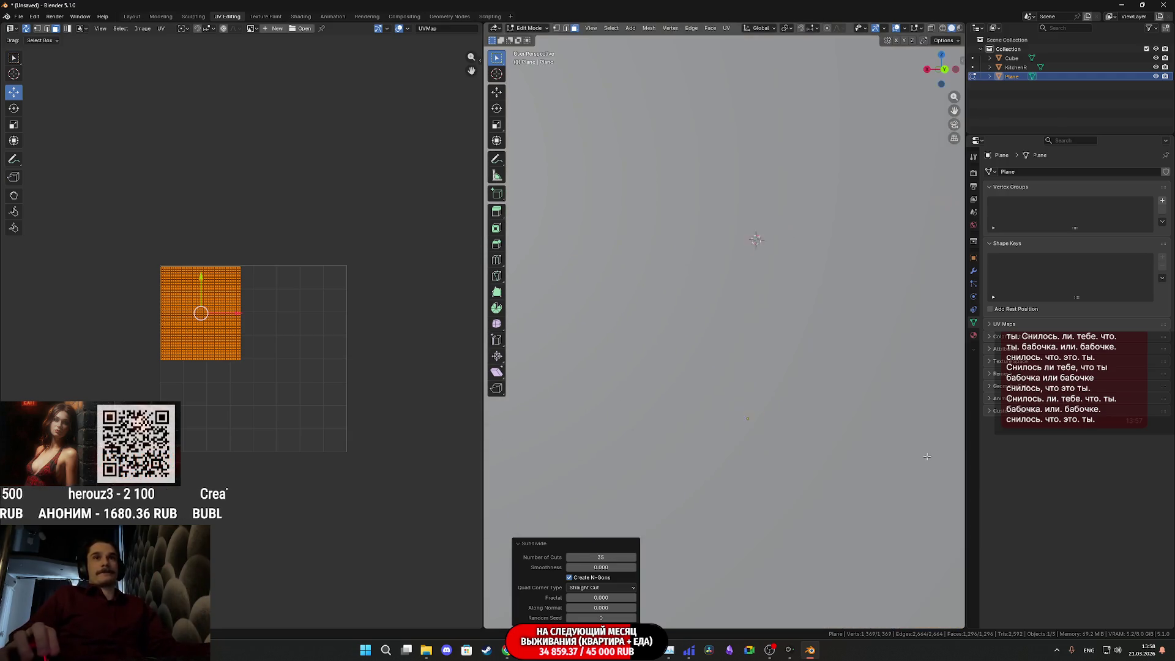
pyautogui.scroll(-5, 843, 442)
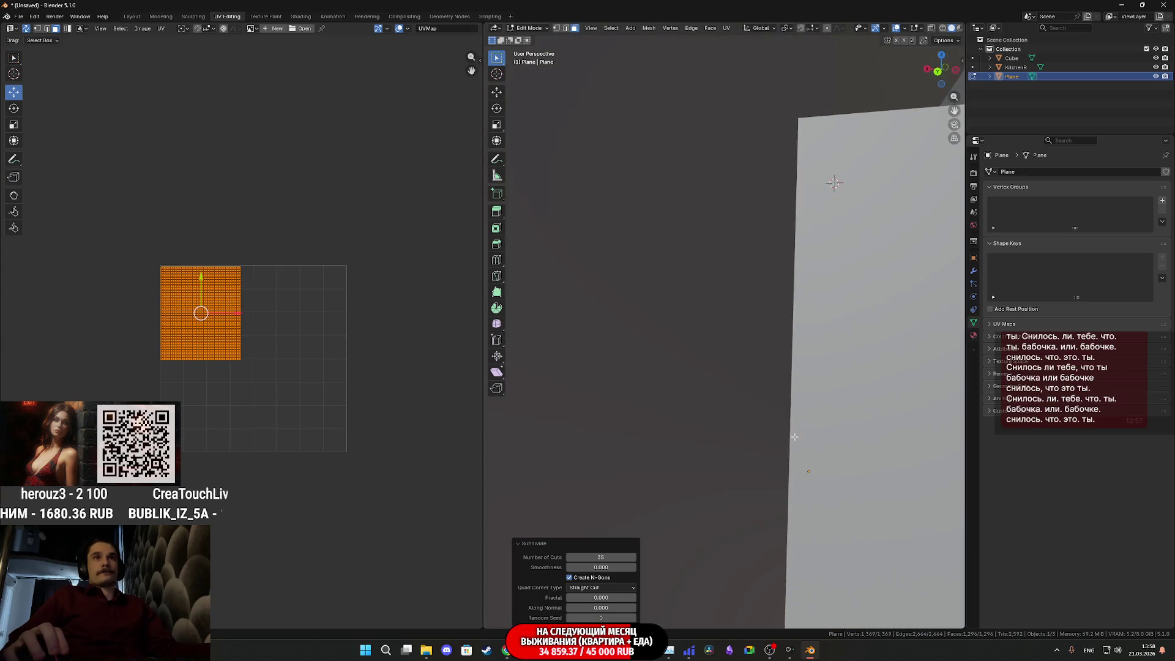
pyautogui.scroll(2, 838, 438)
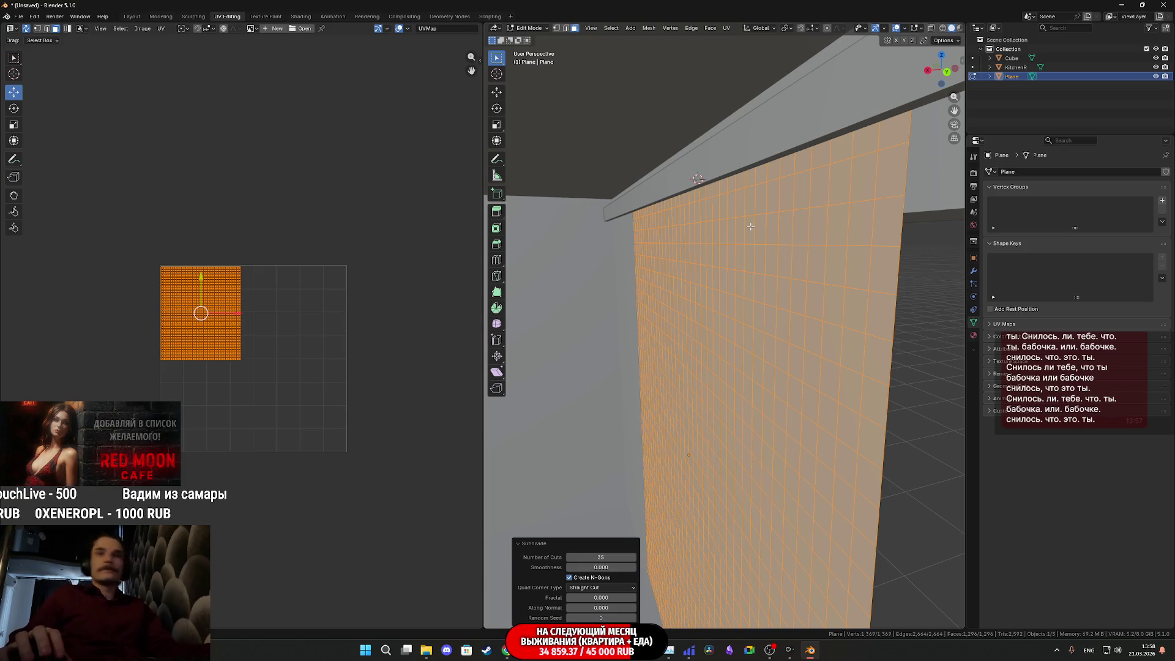
pyautogui.moveTo(769, 361)
pyautogui.mouseDown(button='middle')
pyautogui.moveTo(790, 410)
pyautogui.moveTo(854, 249)
pyautogui.mouseUp(button='middle')
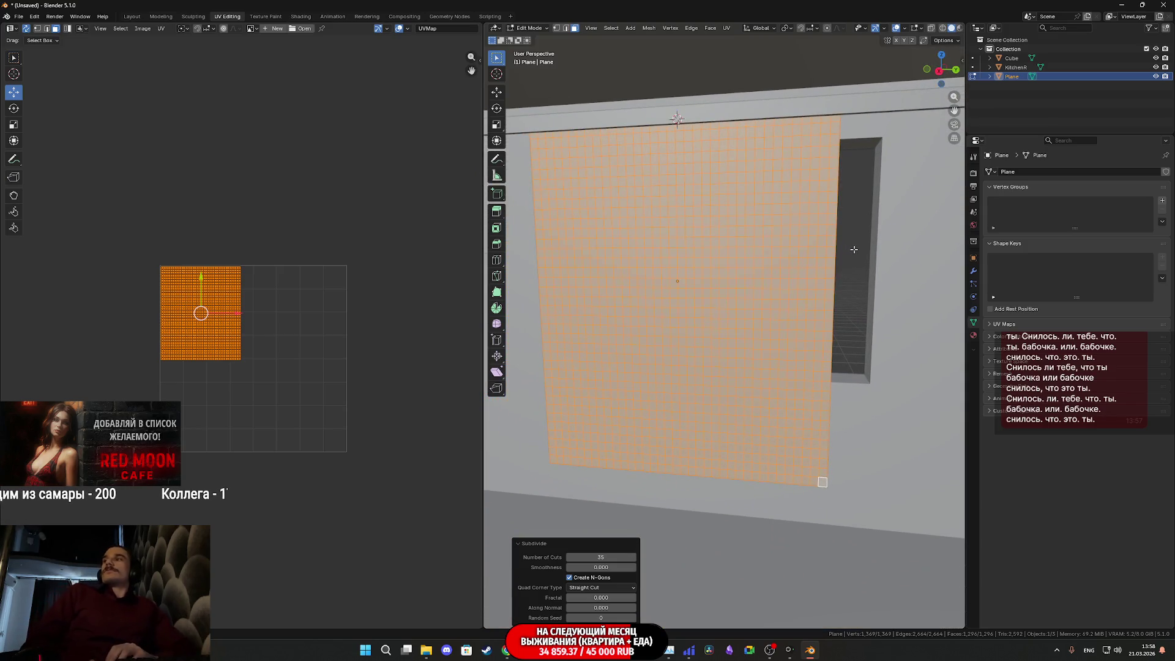